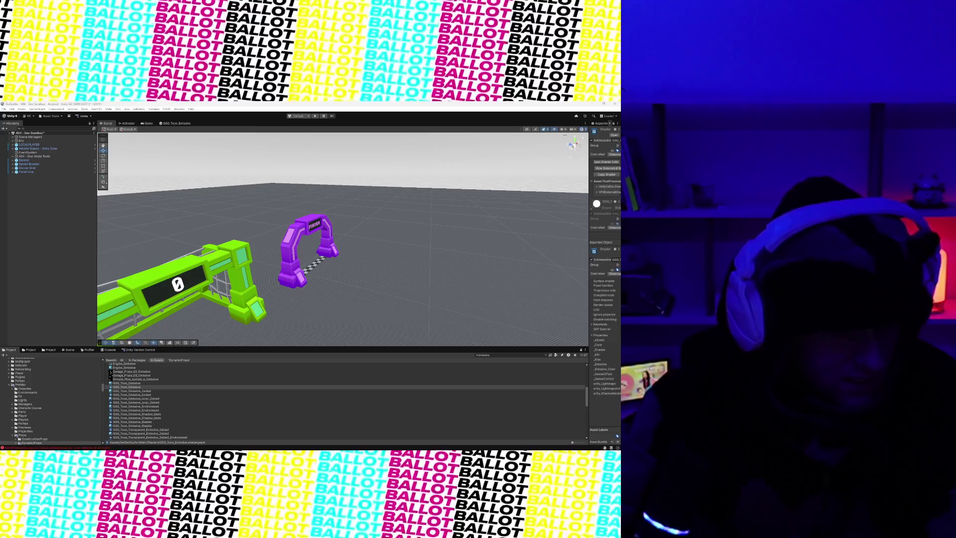
- Open Prefabs > Props, inspect the Rocket prefab and widen the Inspector to read full labels
mouse_move(234, 296)
left_mouse_down()
mouse_move(269, 294)
mouse_move(256, 292)
left_mouse_up()
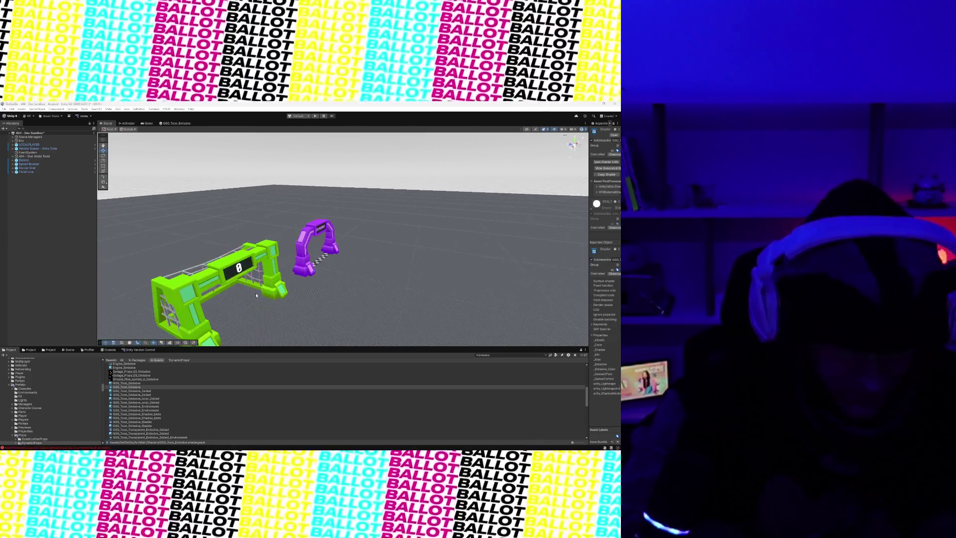
scroll(156, 398, "down", 5)
scroll(156, 398, "down", 3)
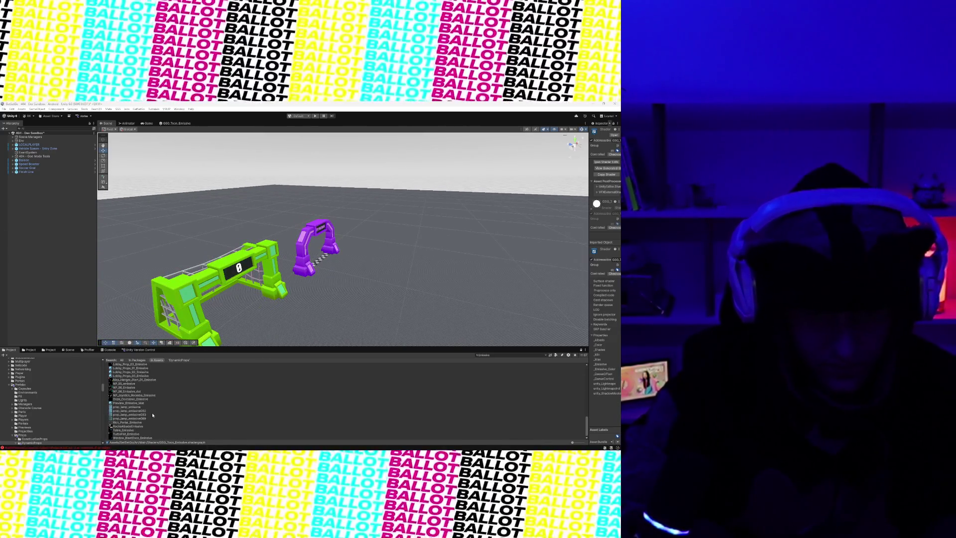
left_click(27, 384)
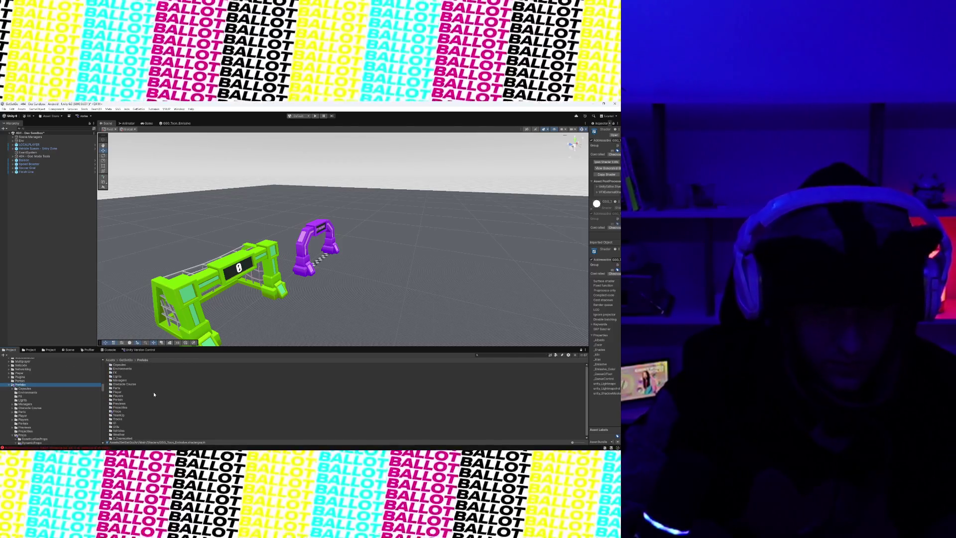
double_click(118, 411)
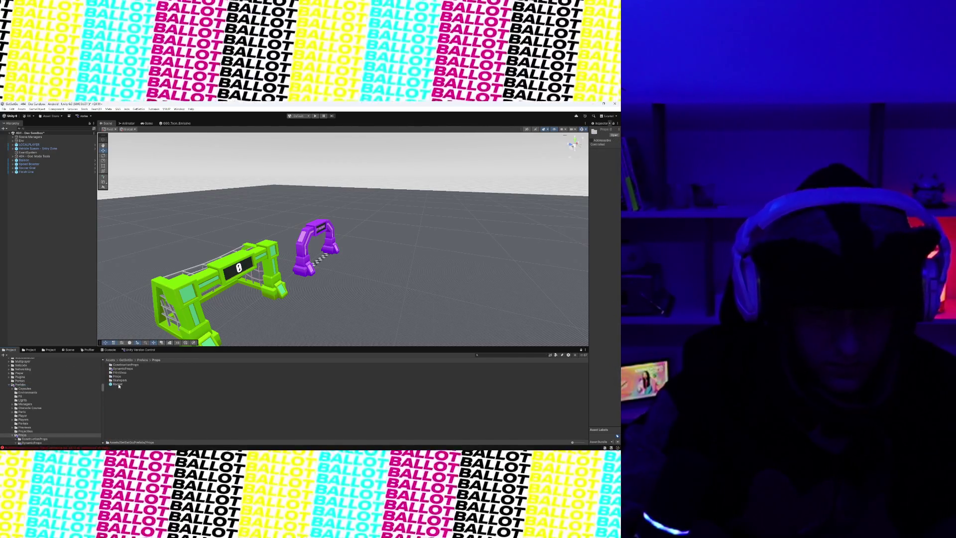
left_click(119, 385)
left_click_drag(587, 209, 446, 210)
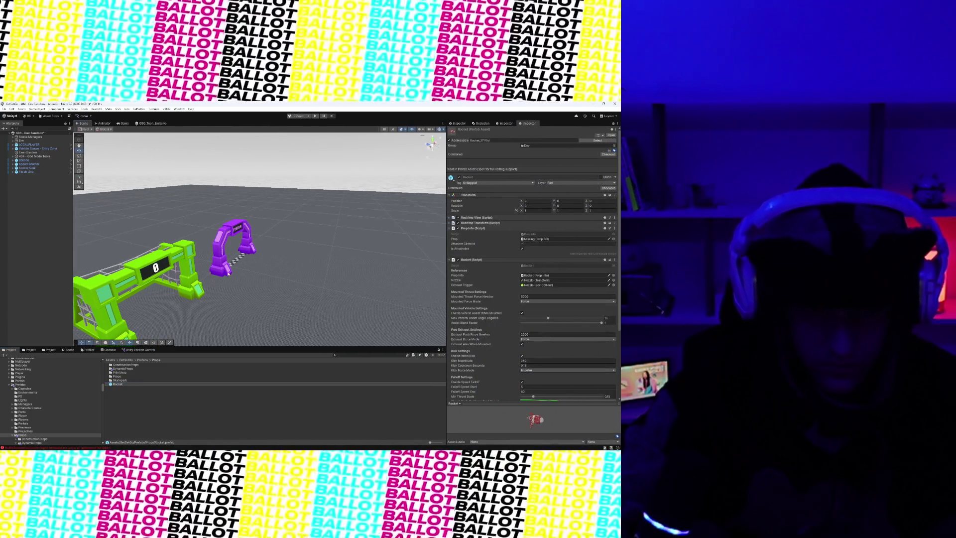
- Open the DynamicProps folder and inspect the Finish Line prefab
double_click(119, 369)
left_click(121, 376)
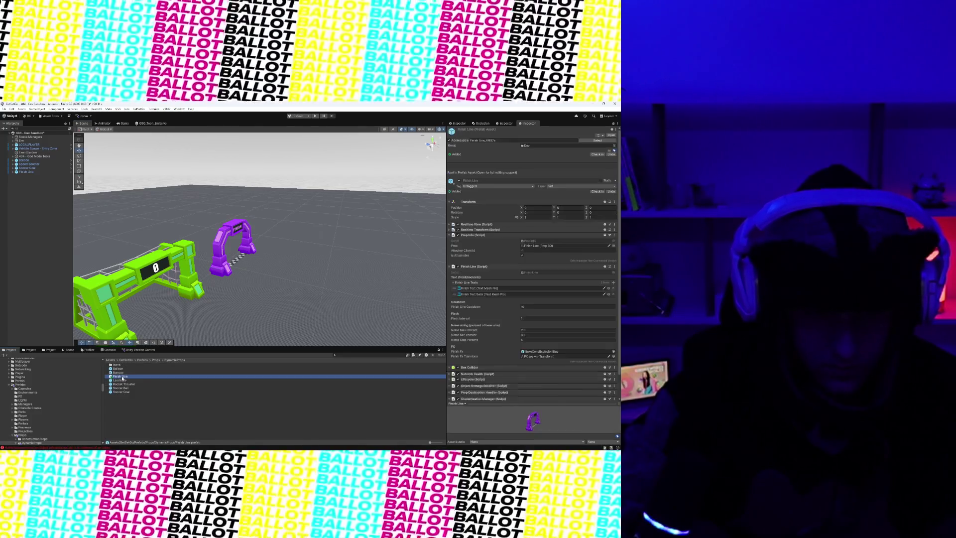
scroll(459, 257, "down", 5)
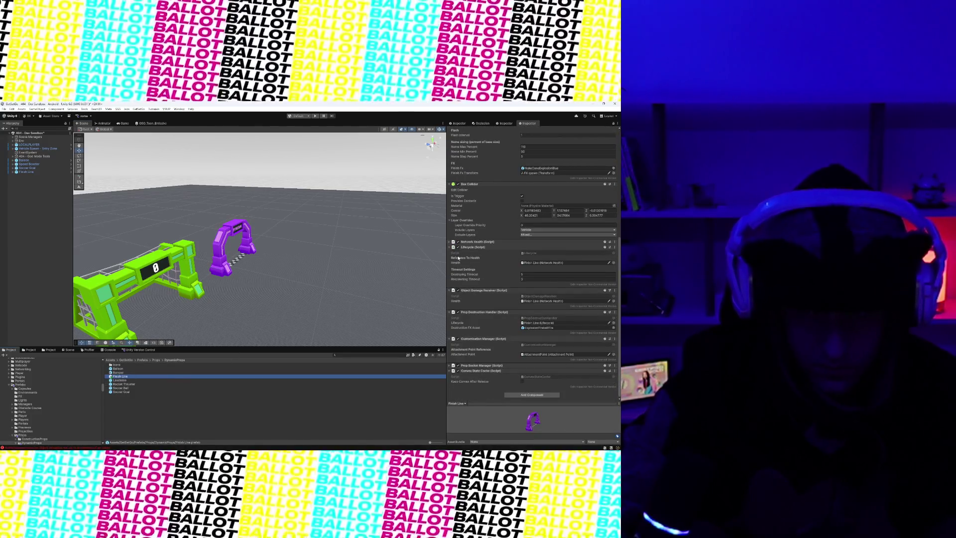
scroll(401, 279, "up", 3)
- Frame the green Soccer Goal, then select and frame the Speed Booster in the scene
left_click_drag(330, 282, 216, 263)
scroll(216, 262, "down", 5)
left_click(209, 244)
key("f")
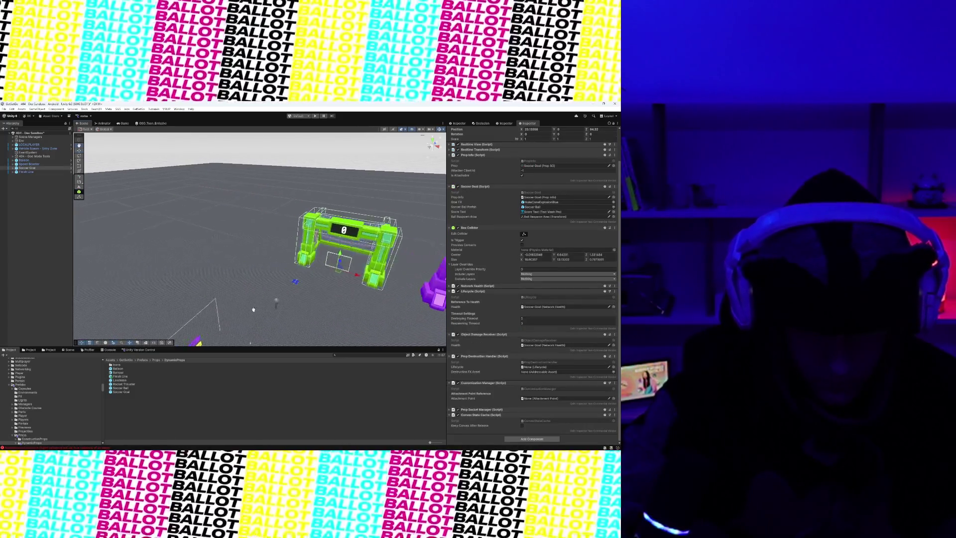
left_click(291, 280)
key("f")
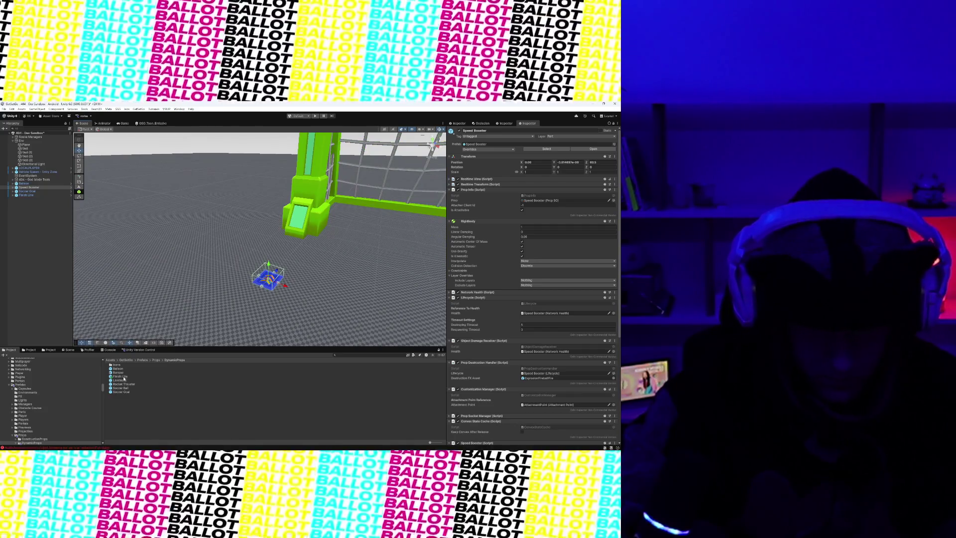
- Inspect the Soccer Ball and Bumper prefabs, then search the project for 'Speed Boost' and pick Speed Booster
left_click(122, 388)
left_click(118, 372)
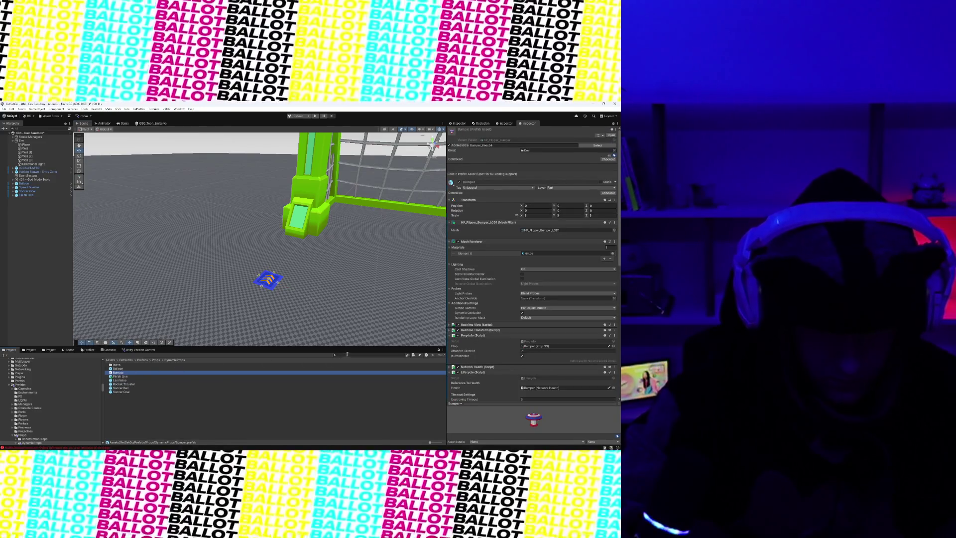
left_click(354, 355)
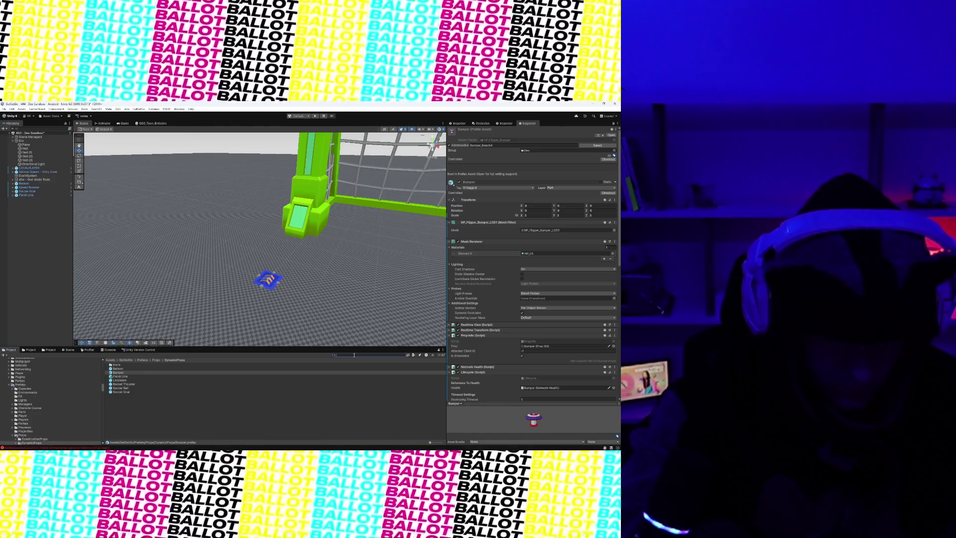
key("BackSpace")
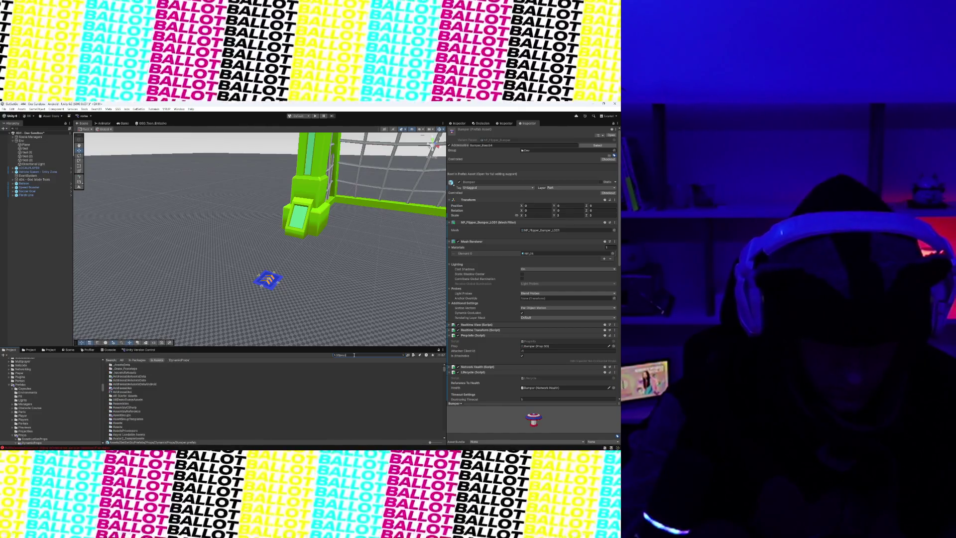
type("peed Booster")
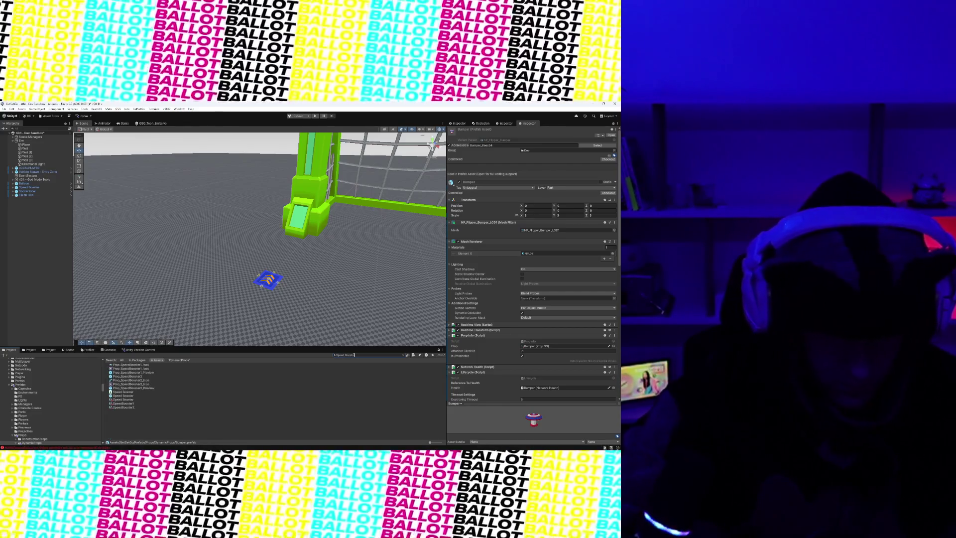
left_click(130, 396)
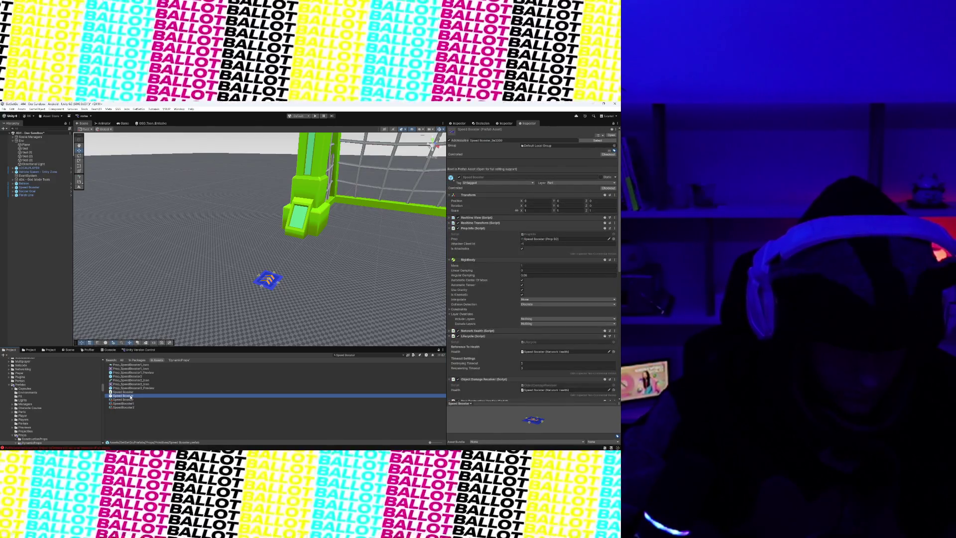
- Select the Speed Booster prefab inside DynamicProps and open it for editing
left_click(44, 443)
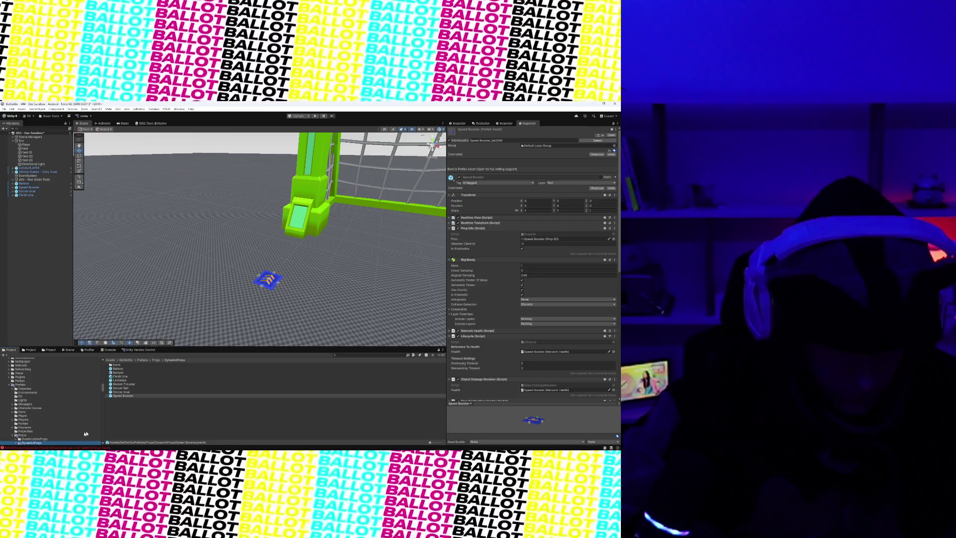
left_click(151, 396)
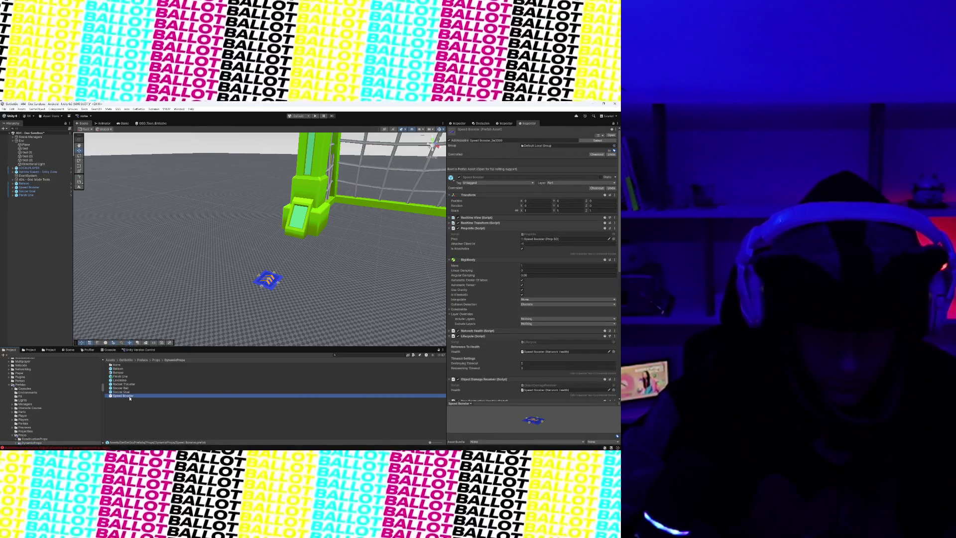
double_click(129, 396)
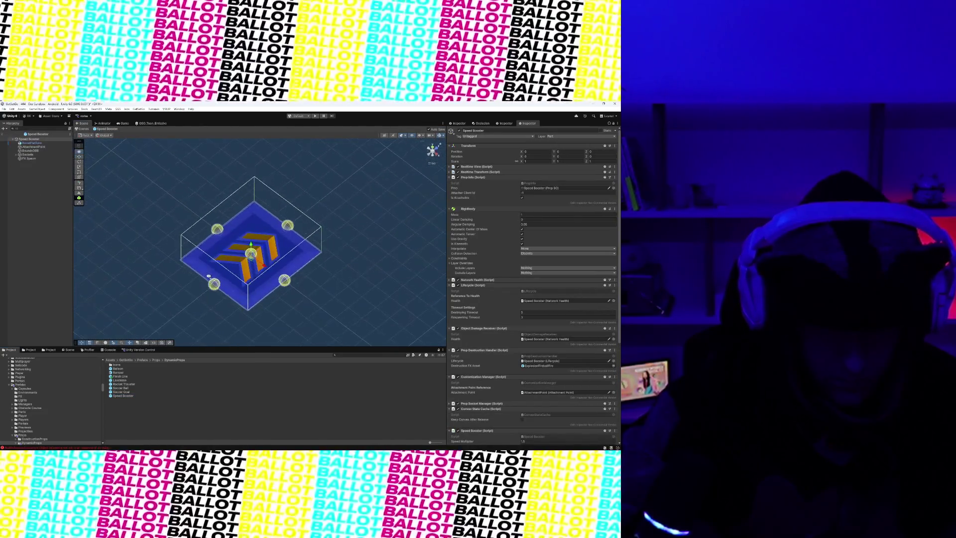
- Run Tools > GetSetGo > Props > Auto Setup Selected Props on the BoostPlatform child
scroll(243, 260, "down", 3)
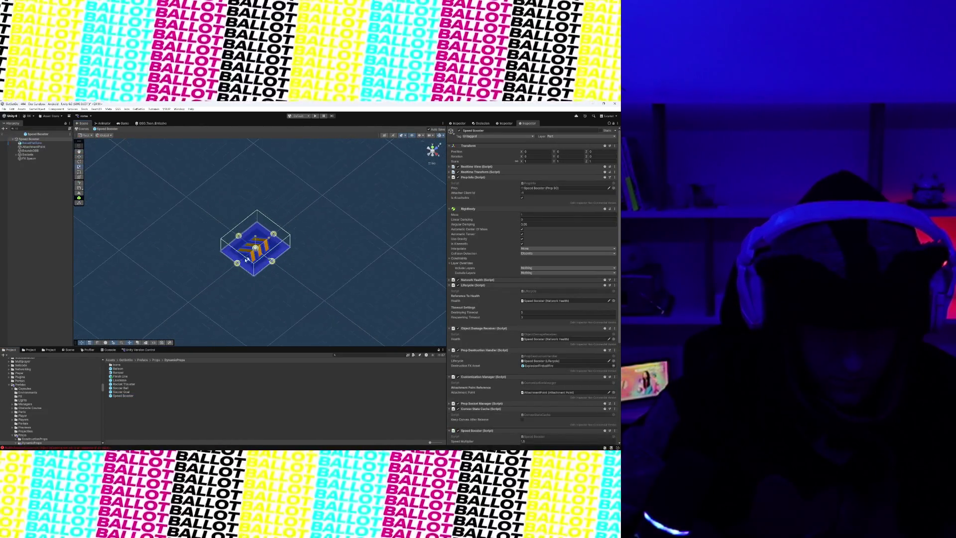
mouse_move(255, 249)
left_mouse_down()
mouse_move(363, 282)
mouse_move(343, 229)
left_mouse_up()
scroll(353, 274, "down", 5)
scroll(546, 305, "down", 10)
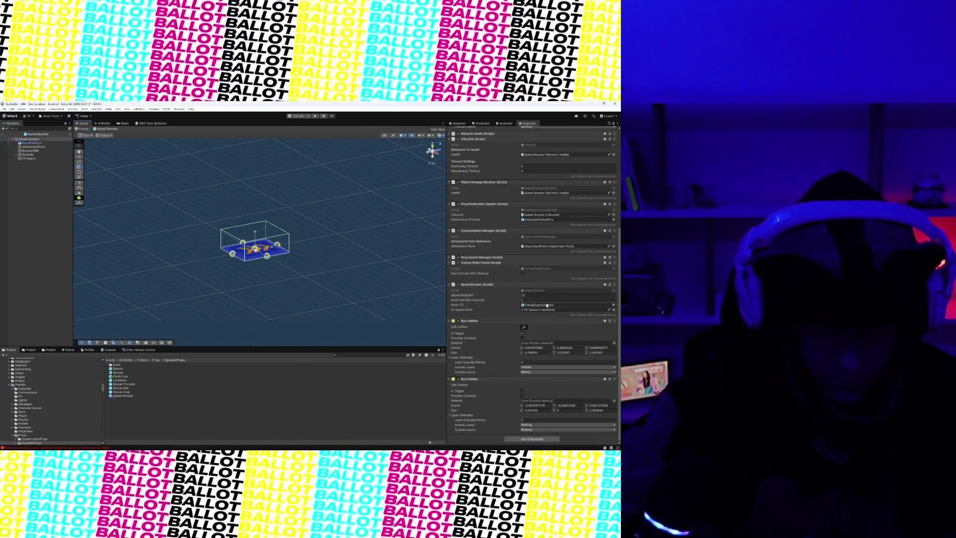
left_click(49, 143)
mouse_move(202, 241)
left_mouse_down()
mouse_move(246, 277)
mouse_move(278, 261)
mouse_move(373, 299)
left_mouse_up()
left_click(85, 108)
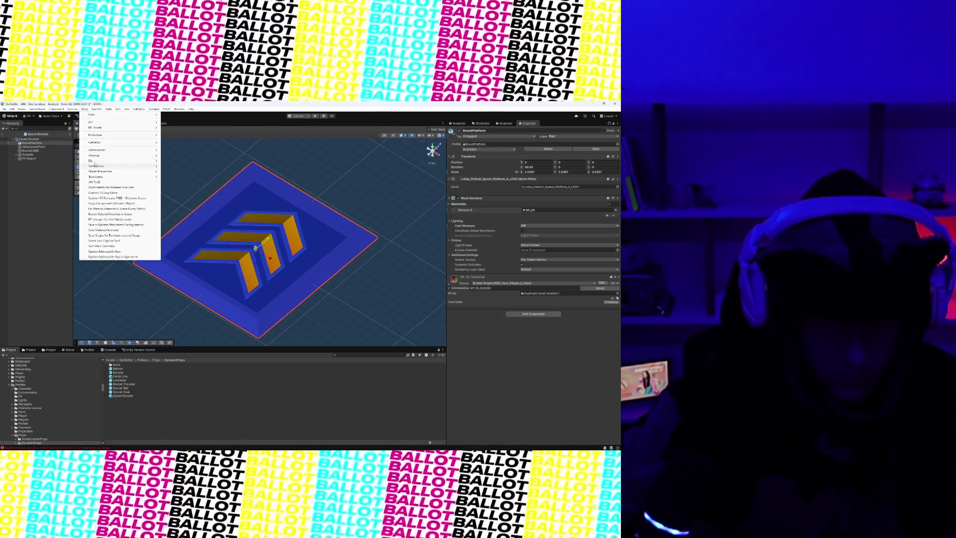
mouse_move(124, 143)
mouse_move(196, 156)
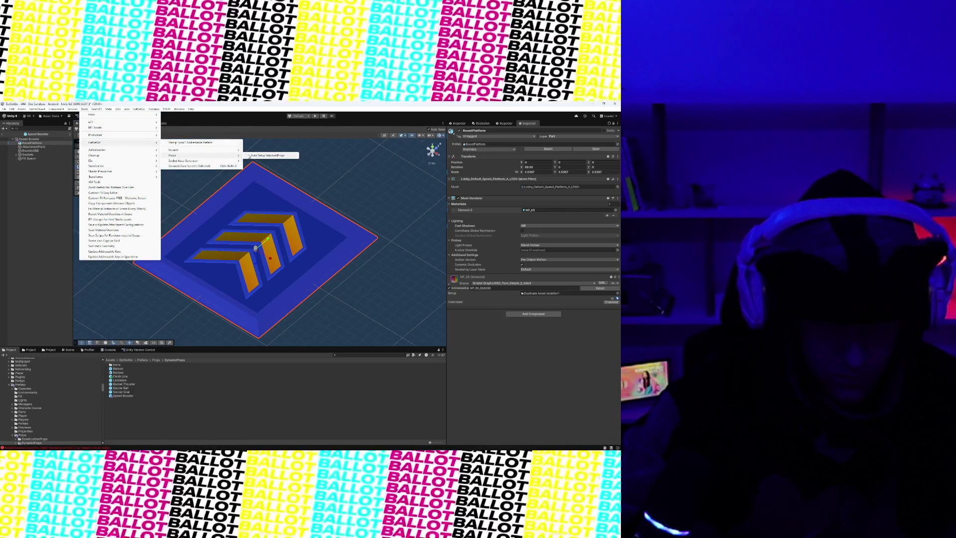
left_click(266, 156)
- Inspect the generated trigger sphere and Socket_NegZ, then reframe the BoostPlatform
mouse_move(309, 249)
left_mouse_down()
mouse_move(280, 190)
mouse_move(297, 274)
mouse_move(291, 252)
mouse_move(249, 253)
left_mouse_up()
scroll(279, 190, "up", 5)
left_click(242, 252)
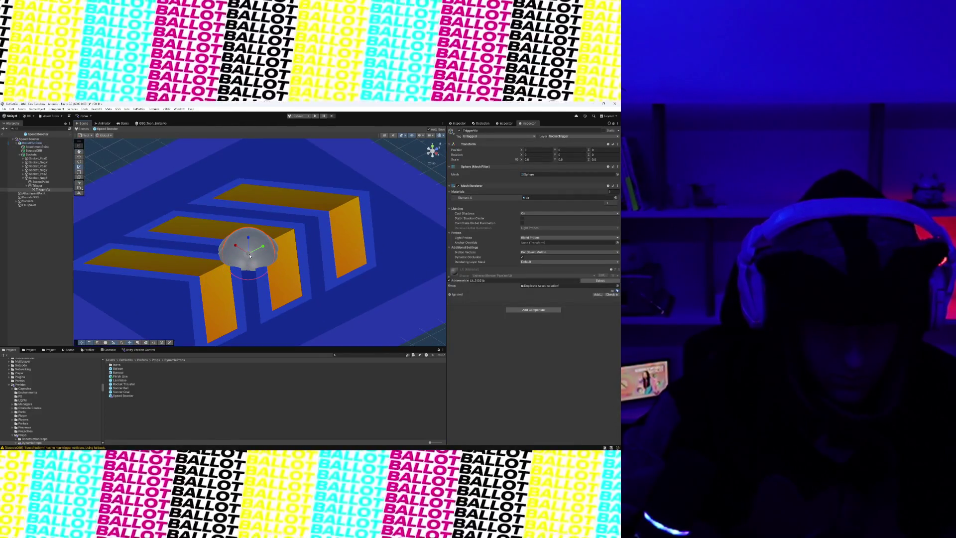
left_click(41, 178)
left_click(275, 216)
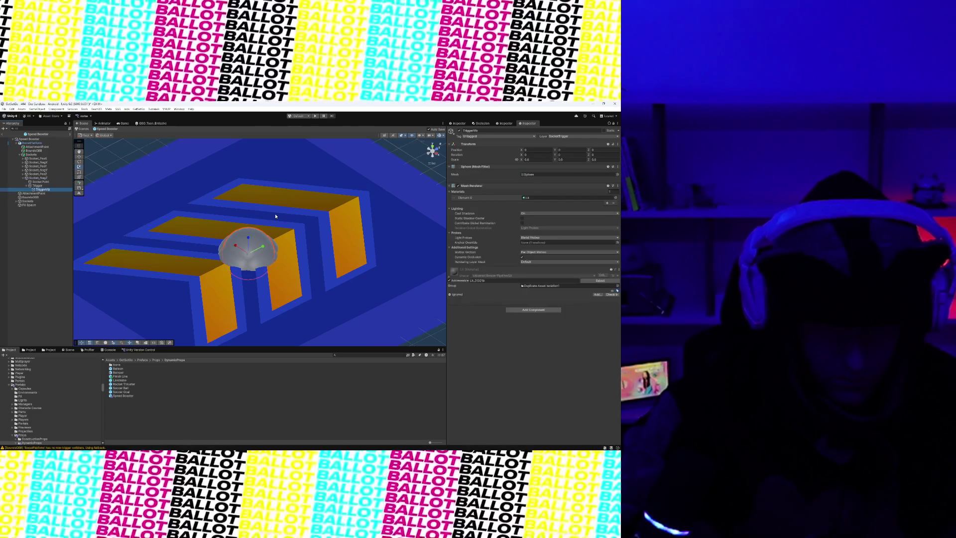
key("f")
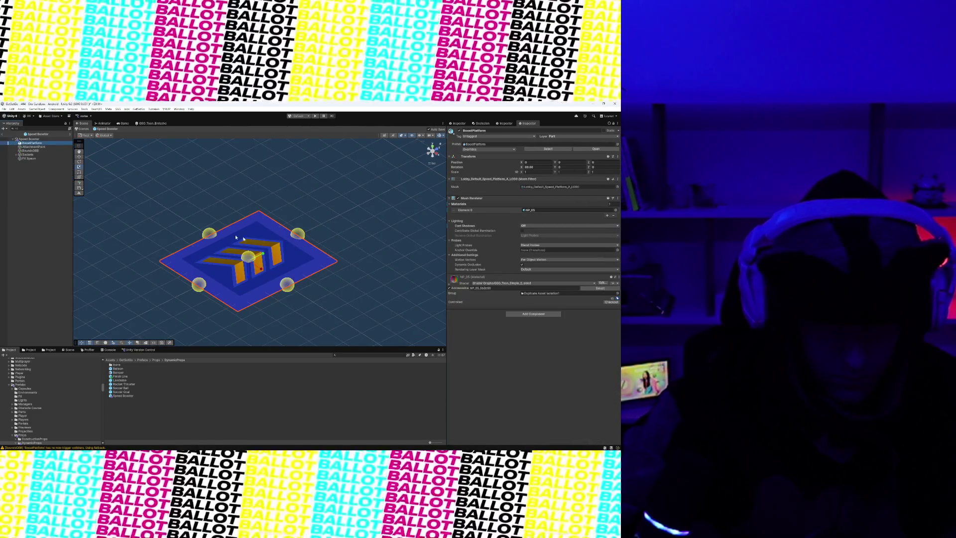
- Test-scale the Speed Booster root to 1.875 and undo it back to scale 1
left_click(42, 139)
left_click_drag(271, 266, 305, 235)
mouse_move(254, 265)
left_mouse_down()
mouse_move(281, 270)
mouse_move(198, 243)
left_mouse_up()
key("ctrl+z")
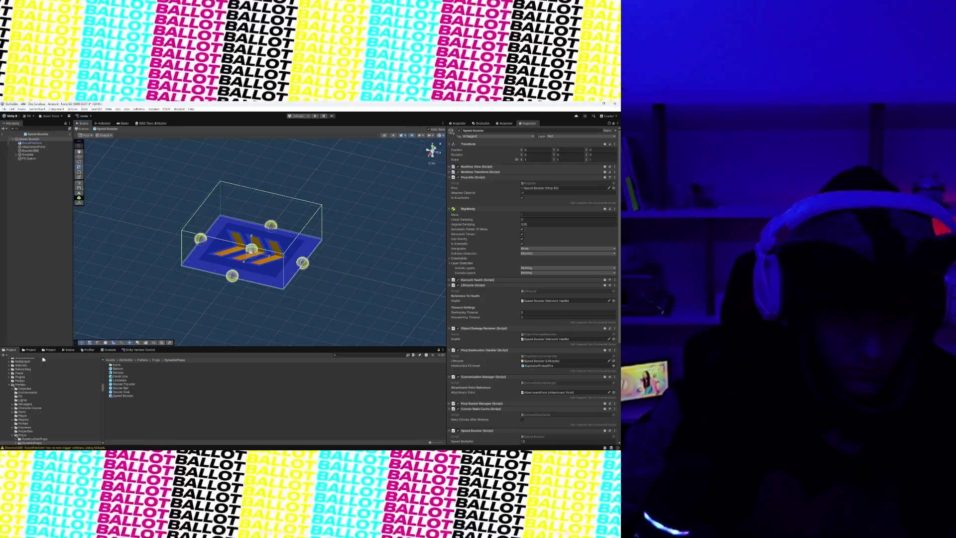
left_click(33, 386)
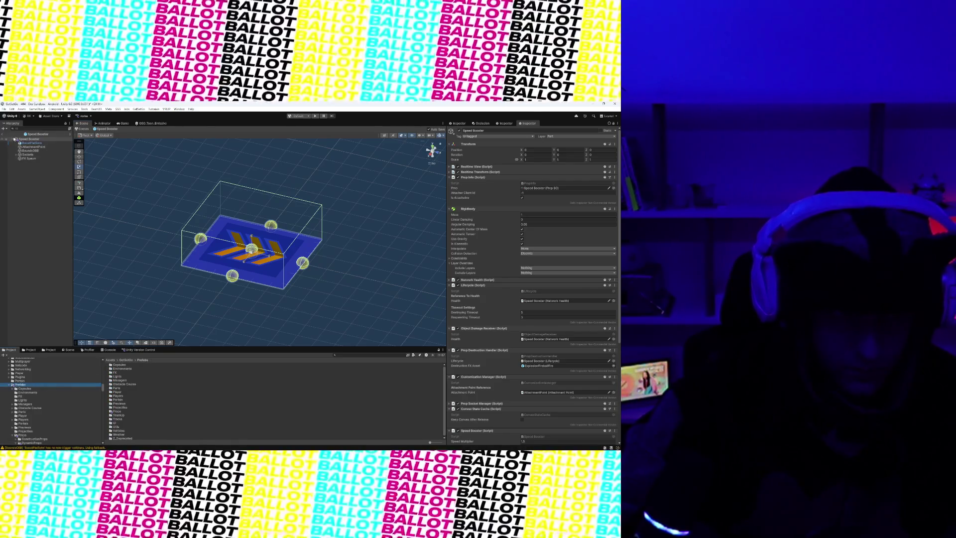
- Back in the scene, expand the Speed Booster's children to review its six sockets
left_click(3, 134)
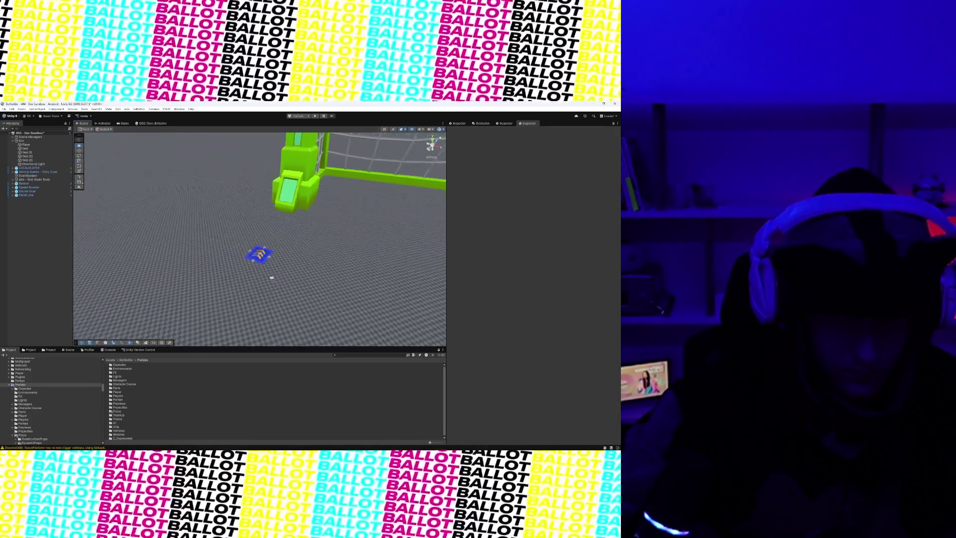
mouse_move(274, 255)
left_mouse_down()
mouse_move(179, 241)
mouse_move(196, 241)
mouse_move(197, 228)
mouse_move(191, 237)
mouse_move(298, 262)
mouse_move(308, 234)
mouse_move(277, 248)
mouse_move(260, 241)
mouse_move(263, 253)
left_mouse_up()
left_click(313, 279)
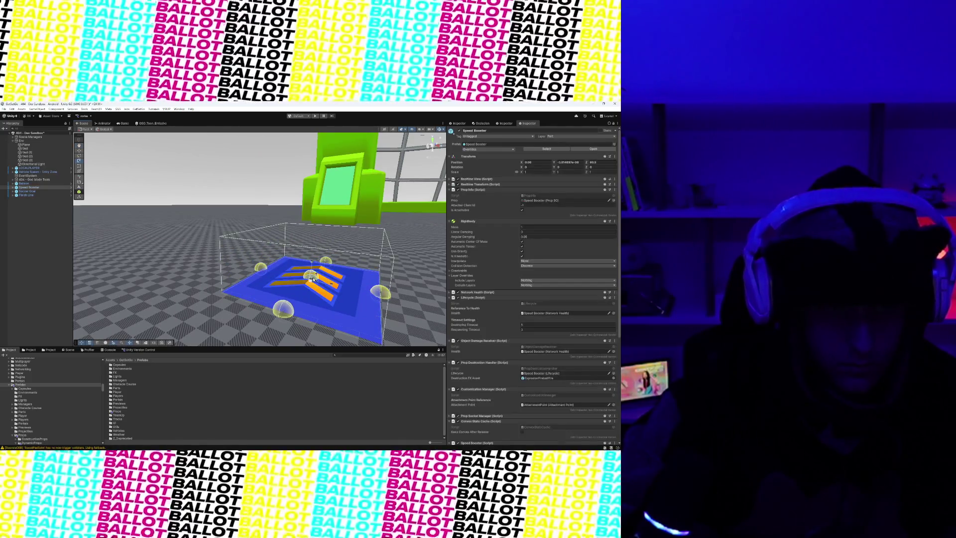
left_click(13, 187)
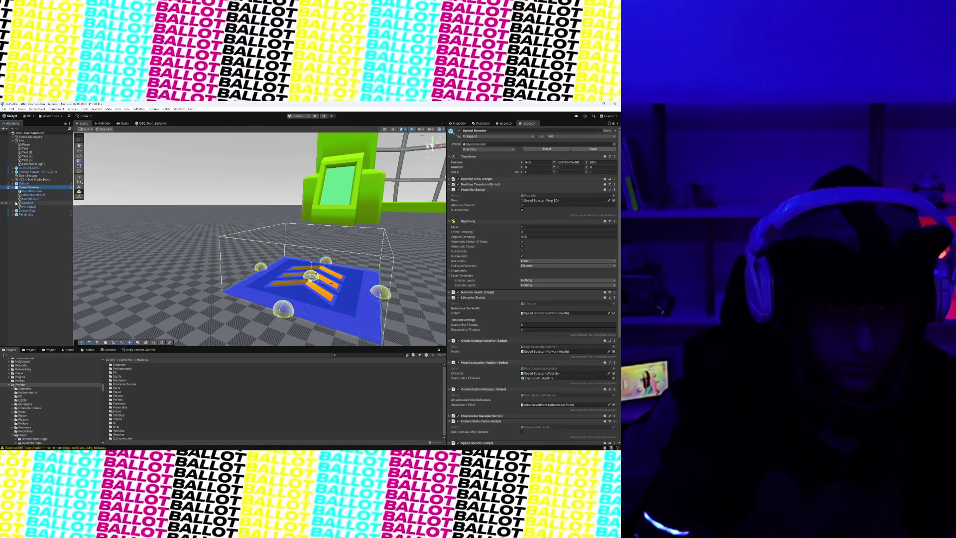
left_click(16, 203)
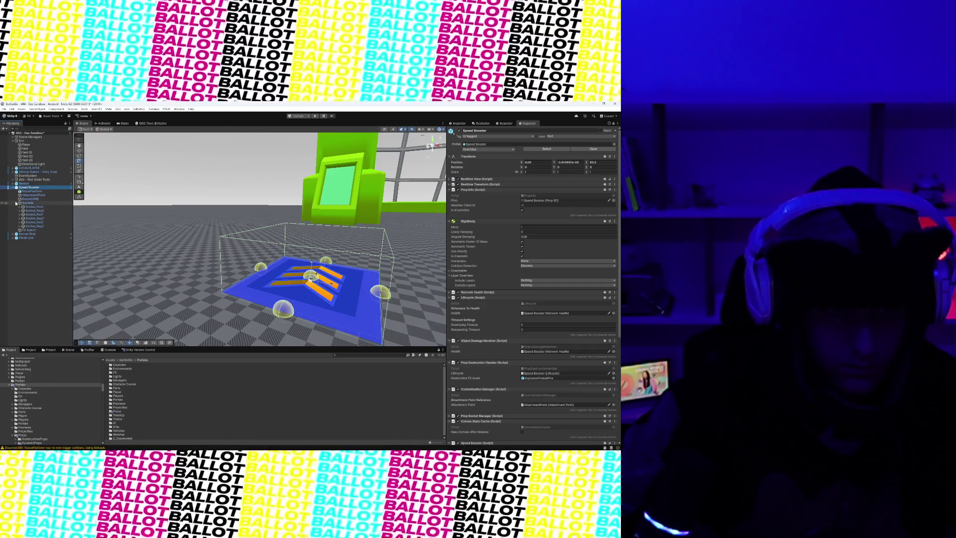
left_click(17, 203)
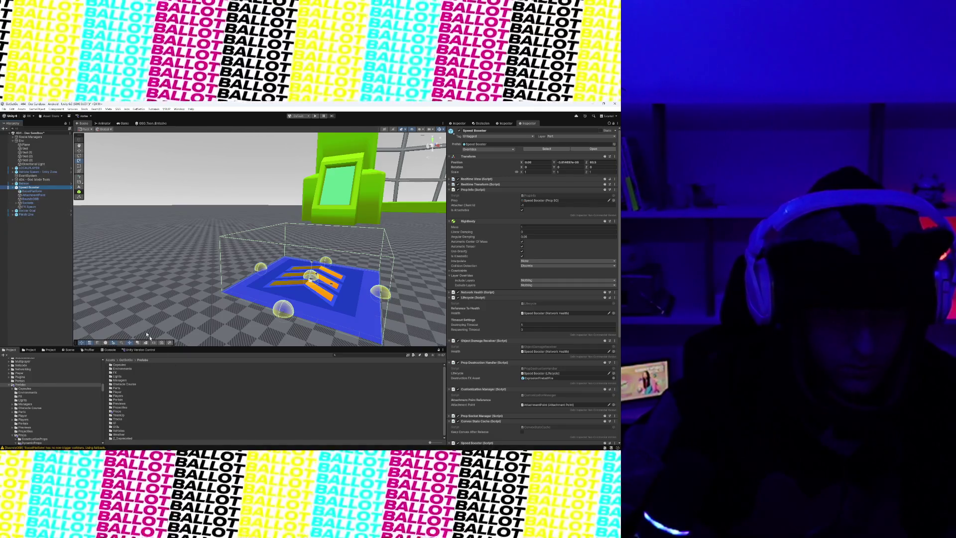
- Use the Inspector's prefab Select button to locate the Speed Booster asset in DynamicProps
left_click(547, 149)
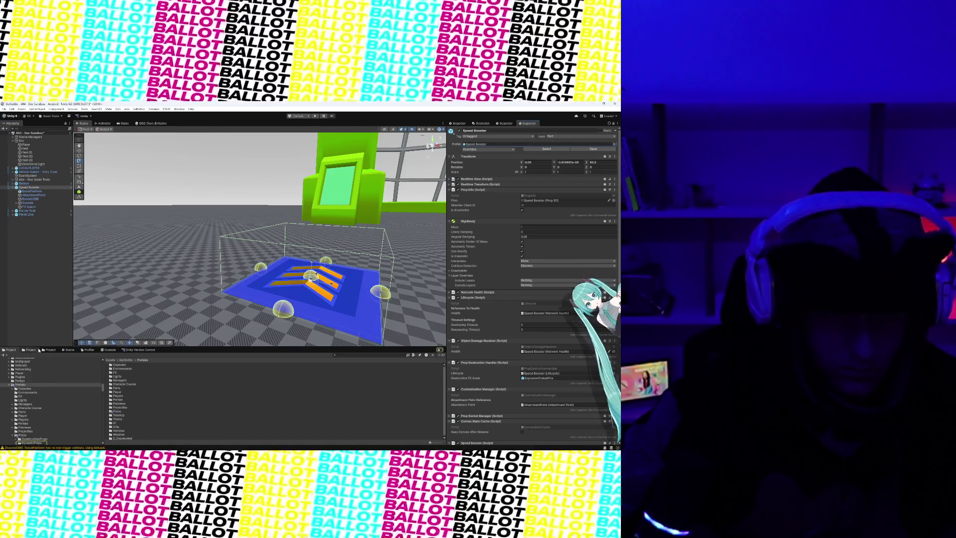
left_click(56, 350)
left_click(550, 150)
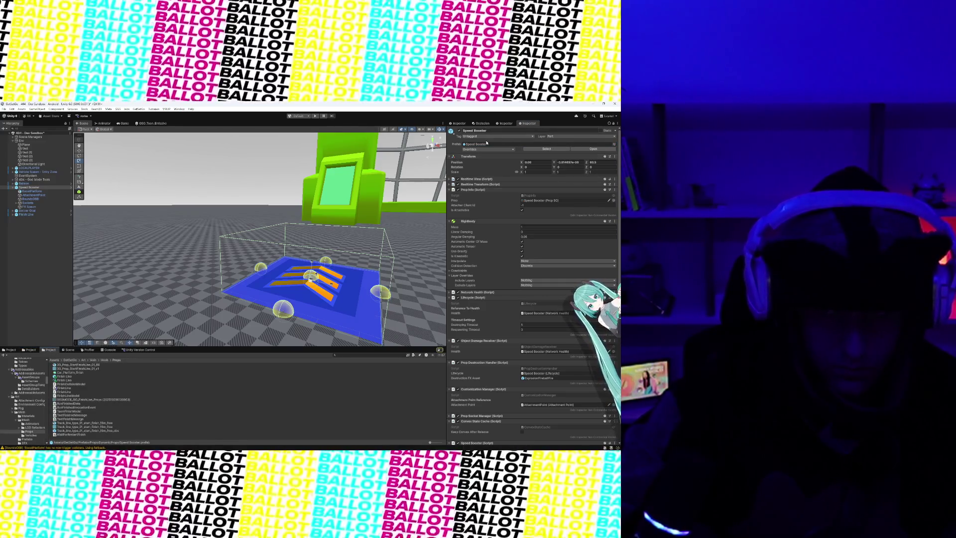
left_click(30, 350)
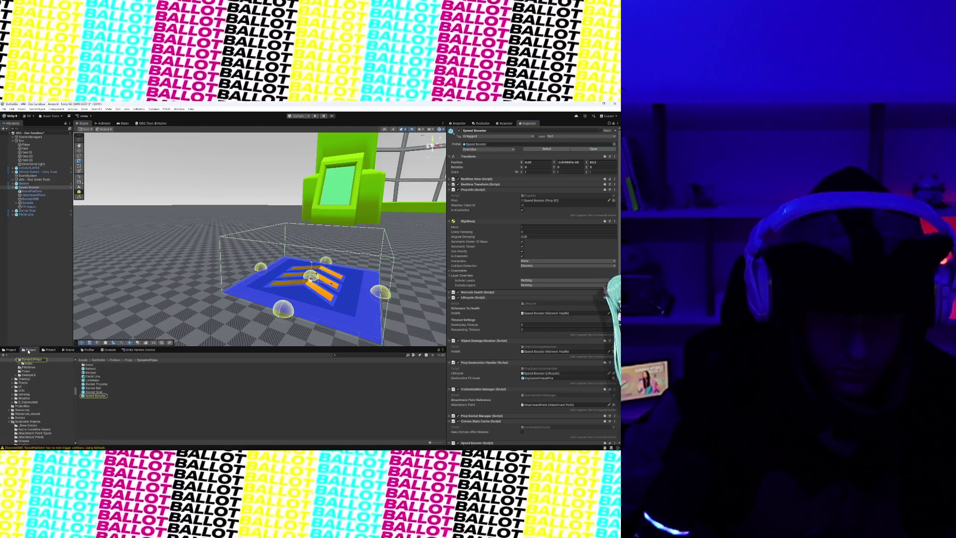
- Open the Speed Booster prefab and assign holo_yellow to the trigger sphere under Socket_NegY
double_click(95, 398)
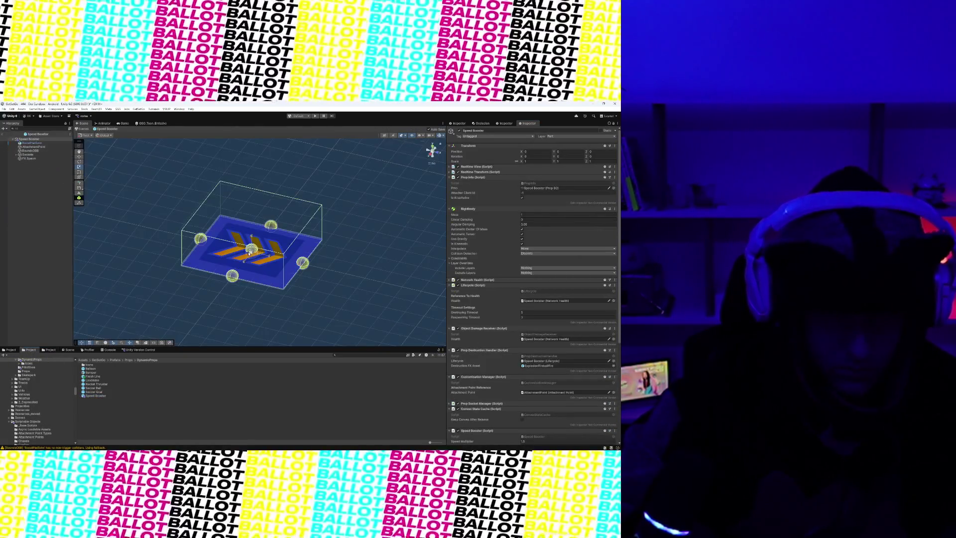
left_click(249, 252)
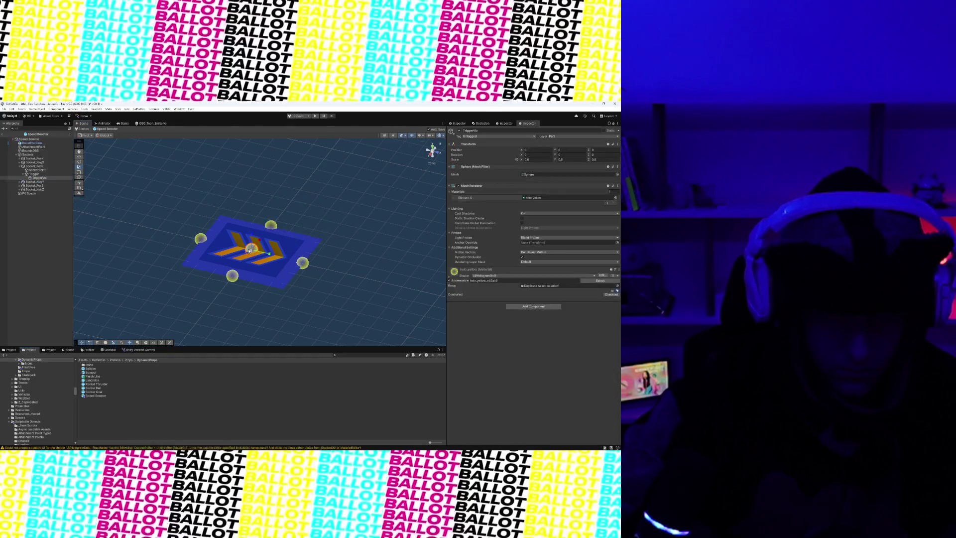
left_click(35, 167)
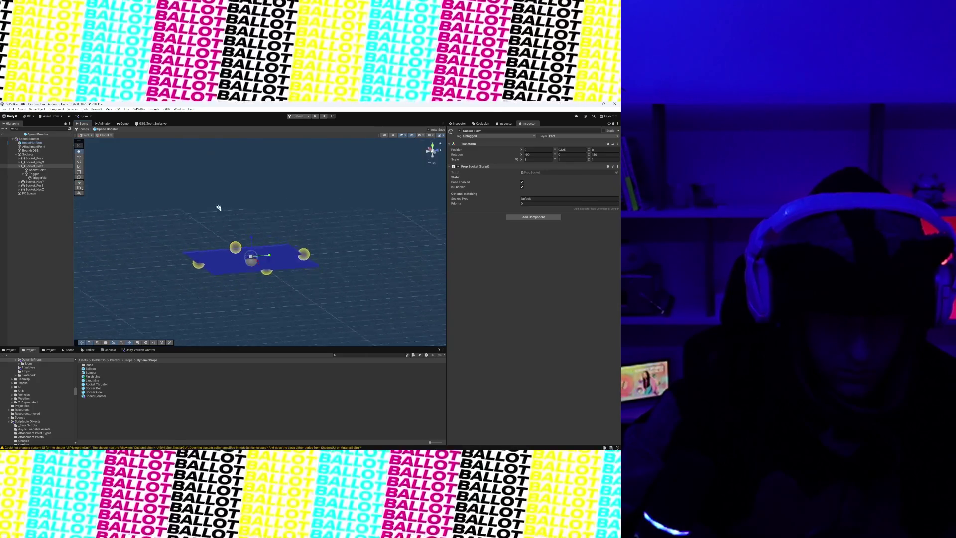
left_click(249, 282)
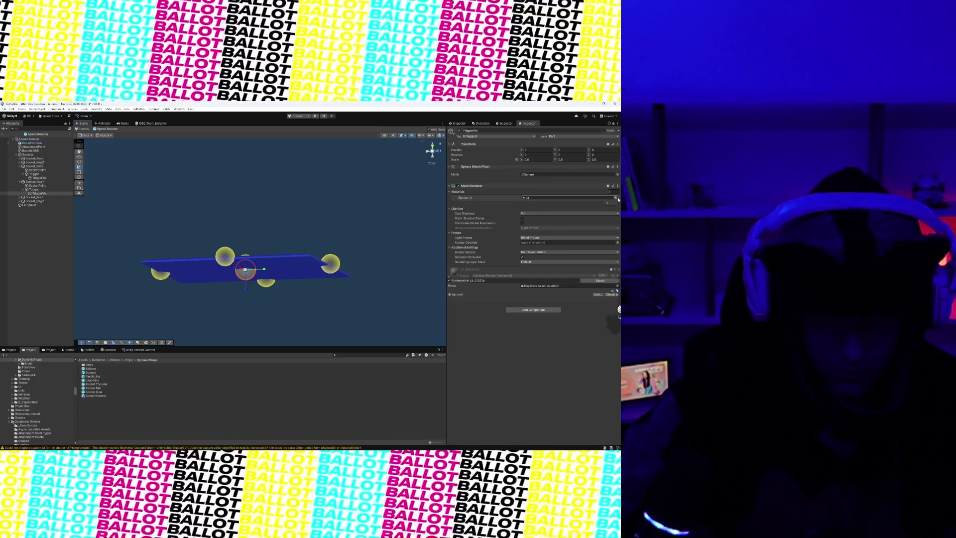
left_click(616, 198)
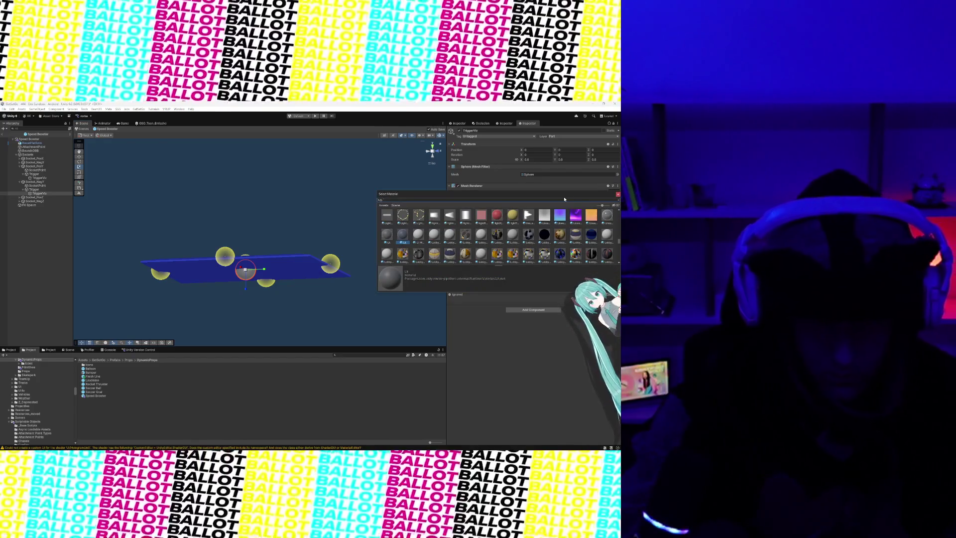
type("lo")
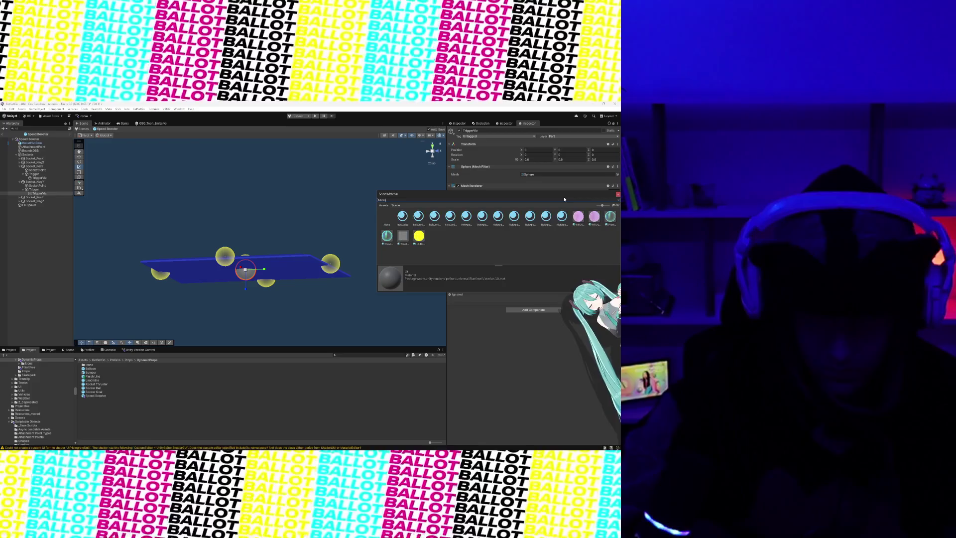
left_click(450, 216)
key("Return")
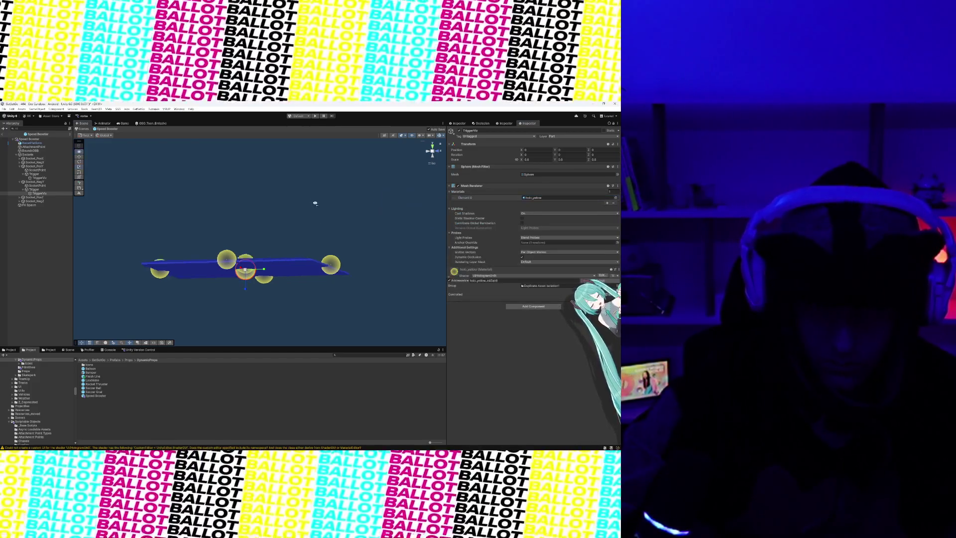
- Review Socket_PosY from above, clear the selection and exit Prefab Mode
scroll(239, 261, "up", 2)
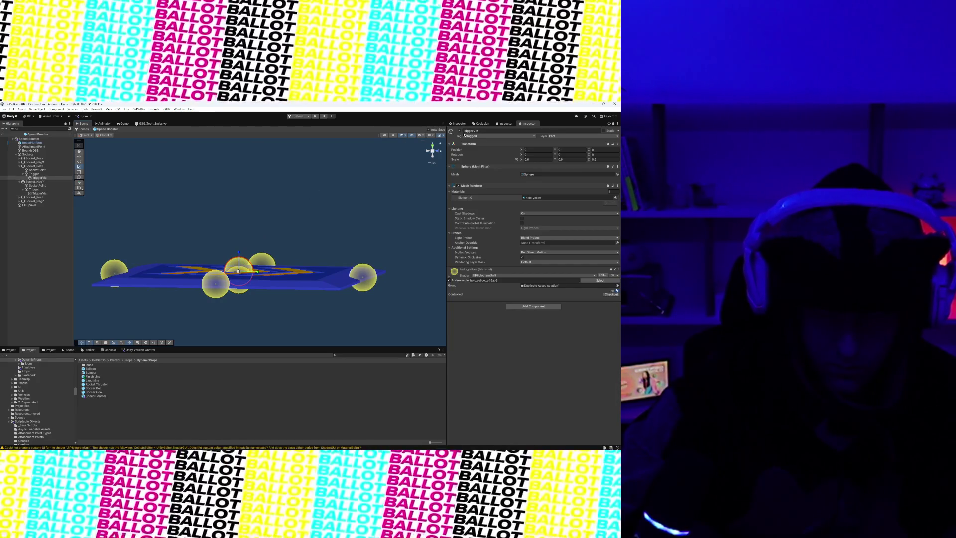
left_click(51, 166)
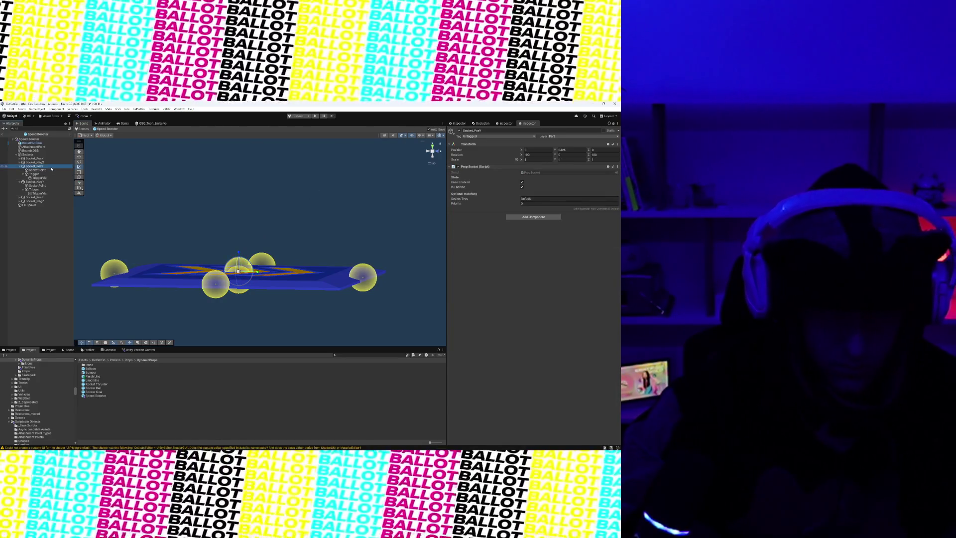
mouse_move(138, 206)
left_mouse_down()
mouse_move(183, 177)
mouse_move(249, 219)
mouse_move(263, 210)
left_mouse_up()
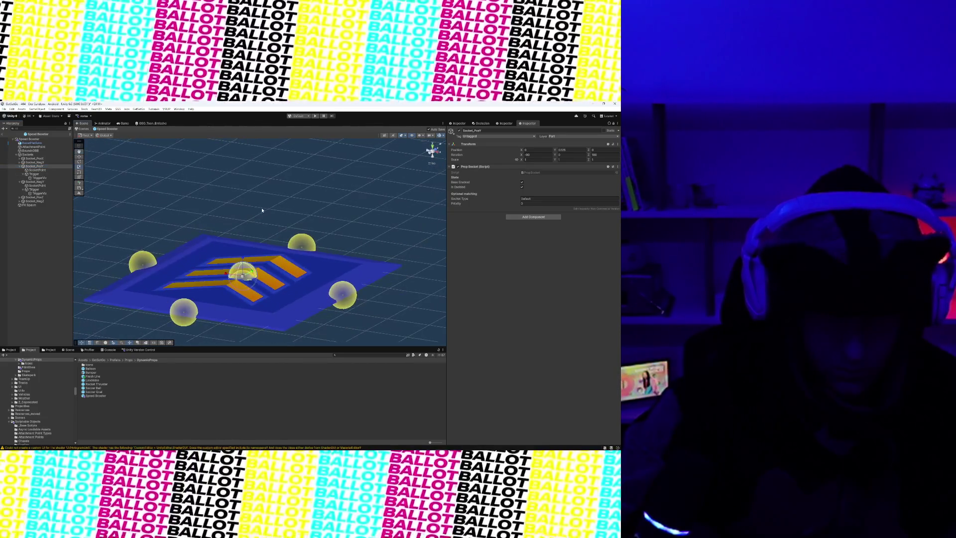
left_click(263, 210)
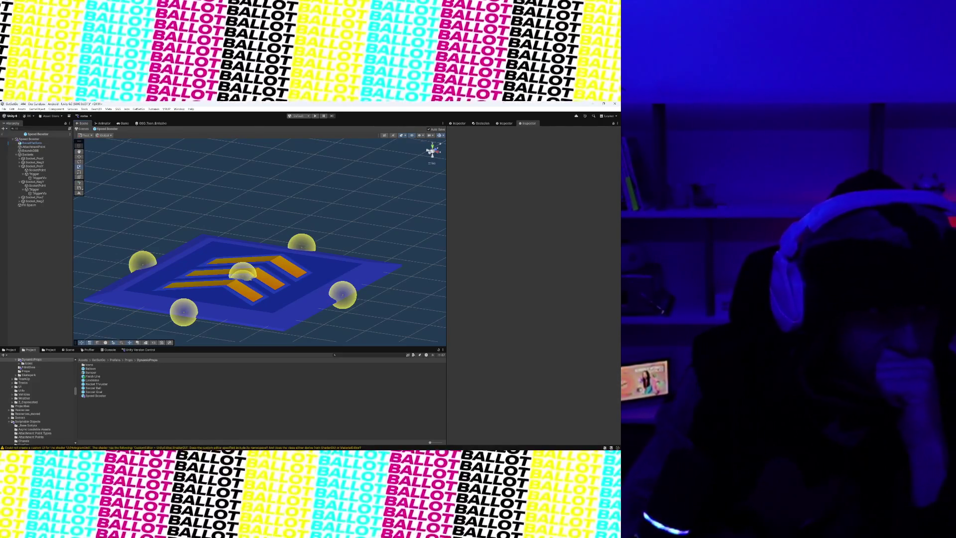
left_click(3, 134)
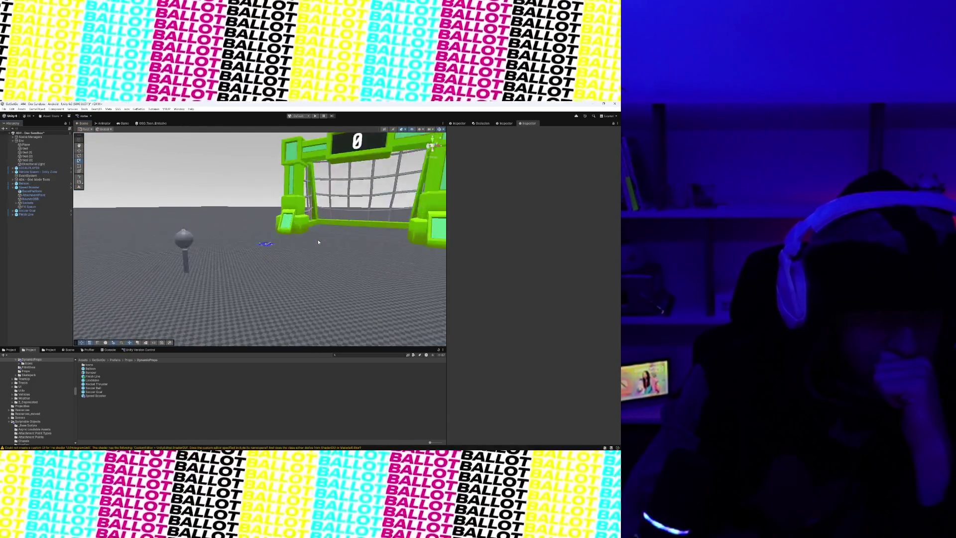
- Place a Bumper prefab from the Project panel into the scene near the purple dome
left_click_drag(292, 265, 211, 246)
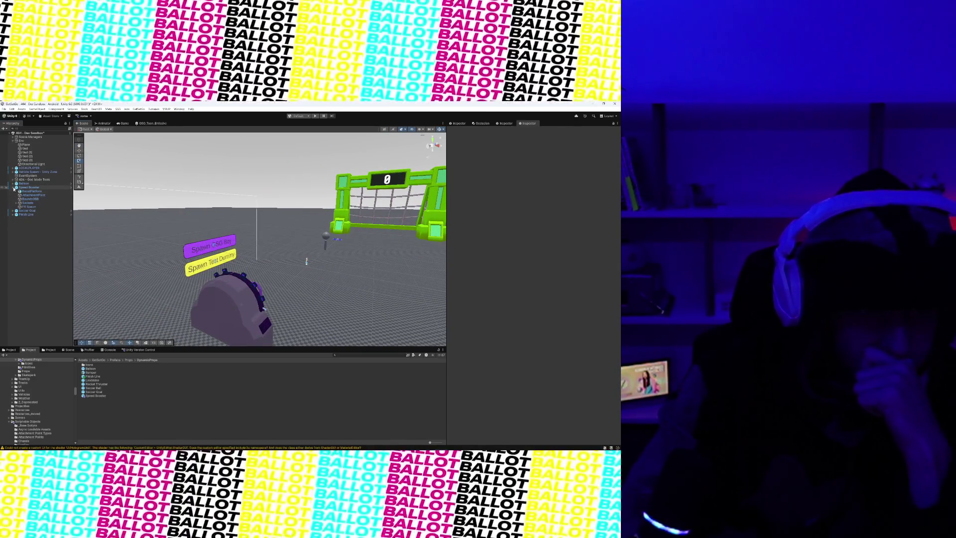
left_click(99, 373)
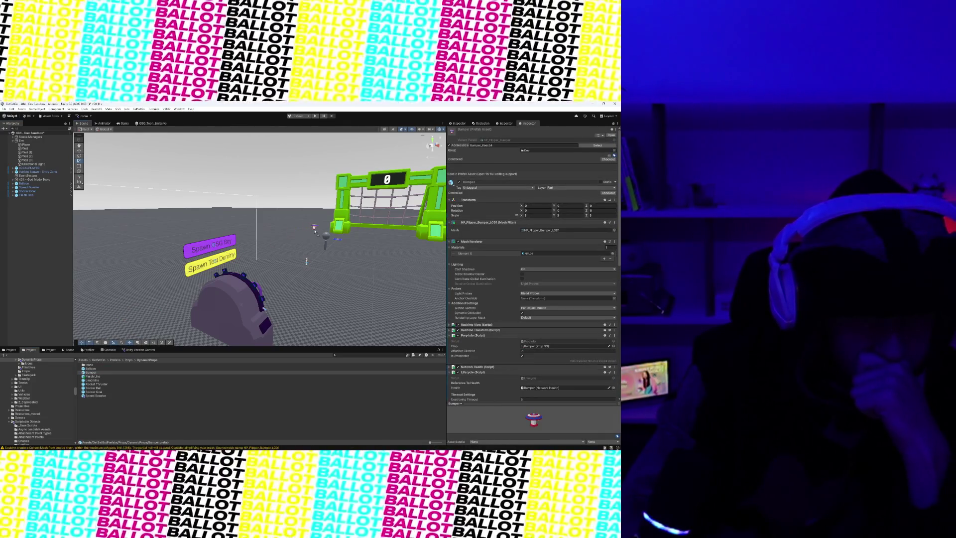
left_click_drag(314, 232, 314, 232)
left_click_drag(299, 271, 284, 239)
scroll(282, 243, "down", 2)
left_click(254, 251)
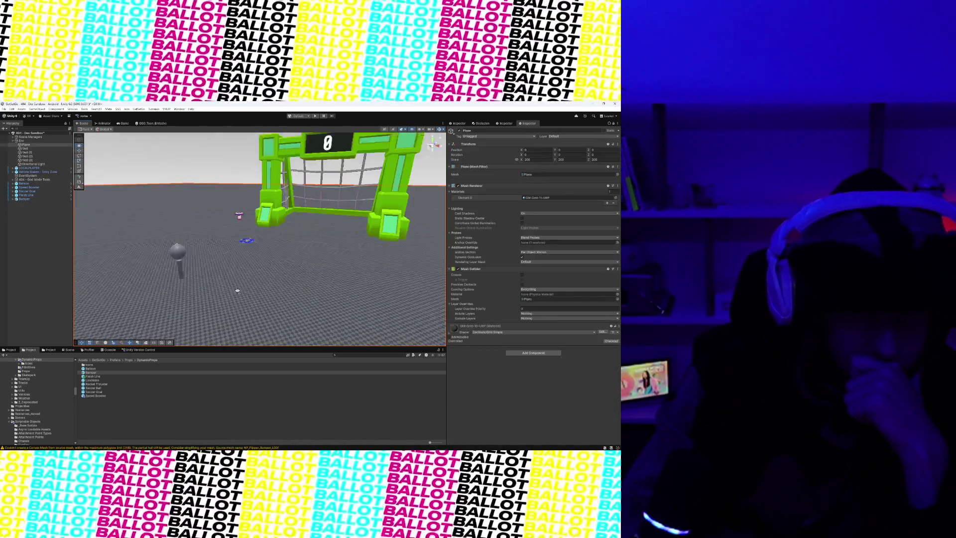
- Drop a Rocket Thruster onto the ground near the speed booster and frame it
left_click(96, 384)
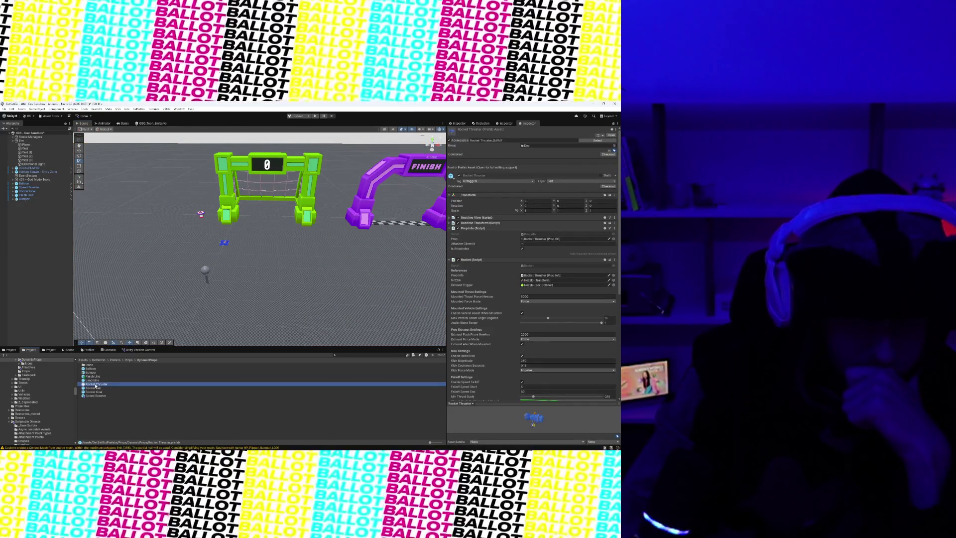
left_click_drag(238, 246, 238, 246)
key("f")
left_click(175, 279)
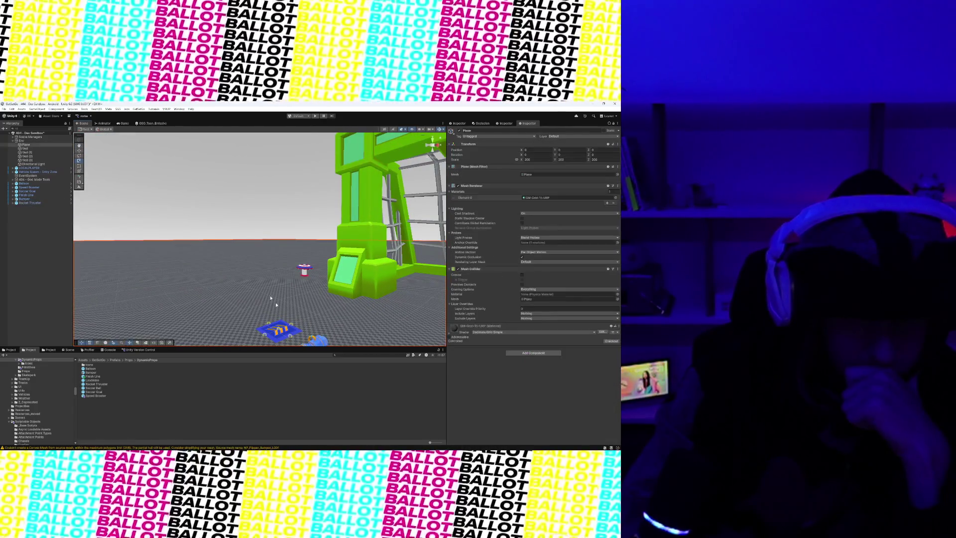
mouse_move(277, 299)
left_mouse_down()
mouse_move(259, 284)
mouse_move(282, 307)
mouse_move(274, 307)
left_mouse_up()
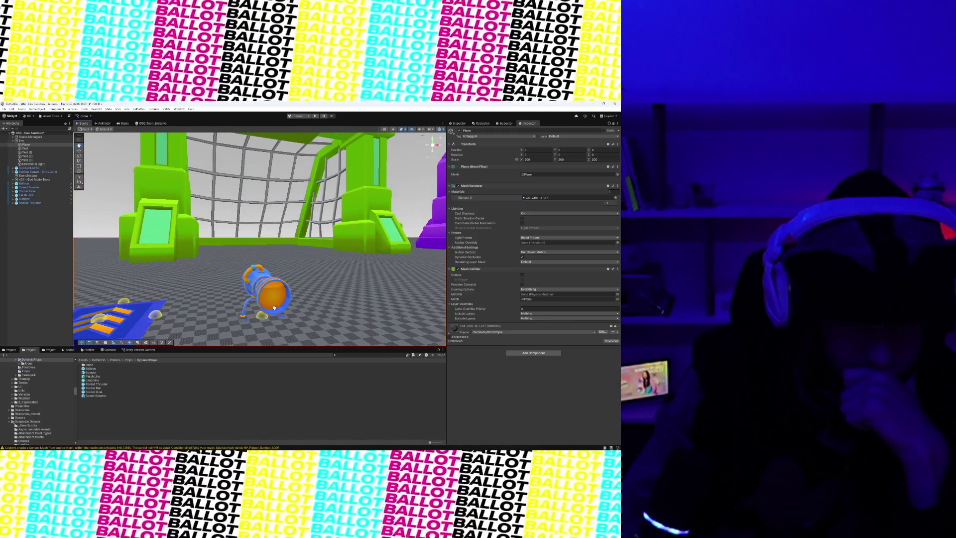
left_click(101, 395)
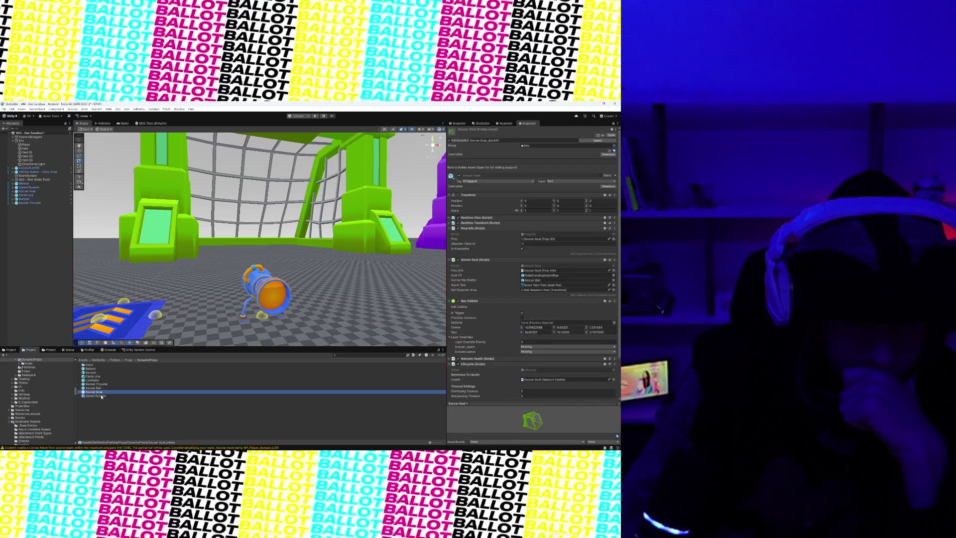
left_click(106, 389)
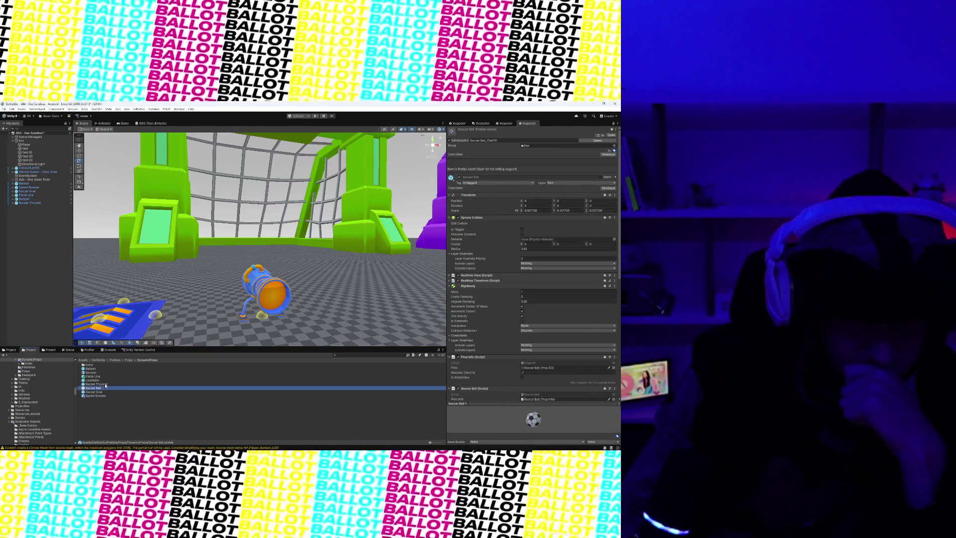
left_click(103, 383)
left_click(101, 380)
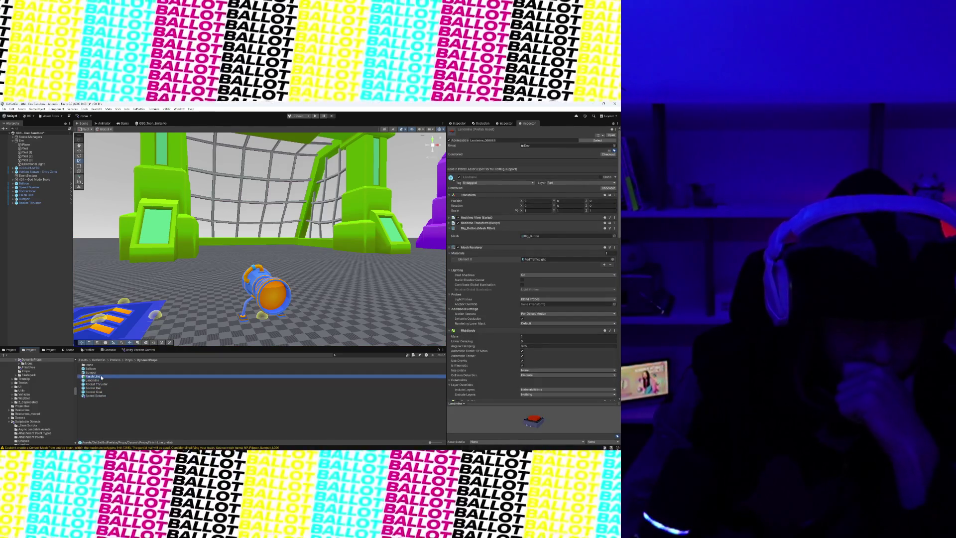
left_click(92, 373)
scroll(155, 283, "down", 5)
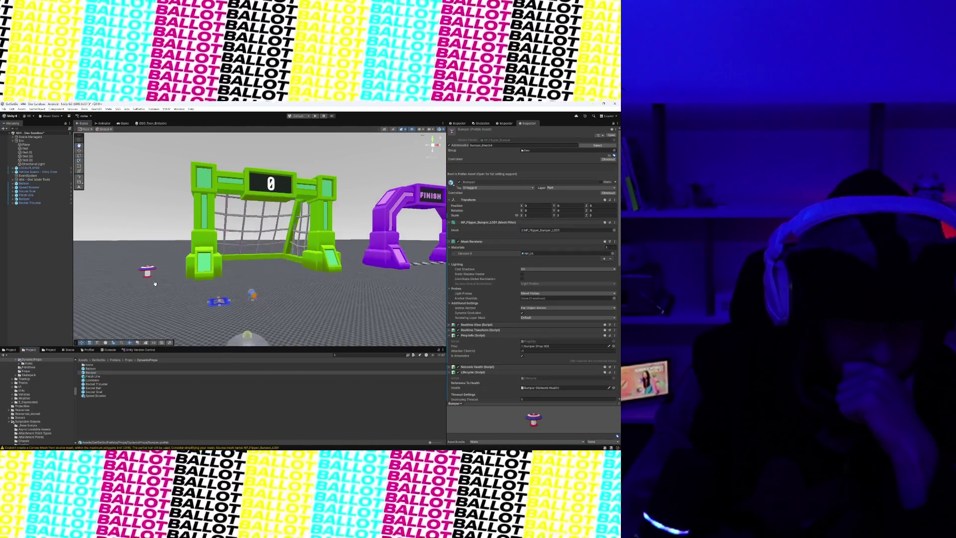
left_click_drag(155, 283, 299, 440)
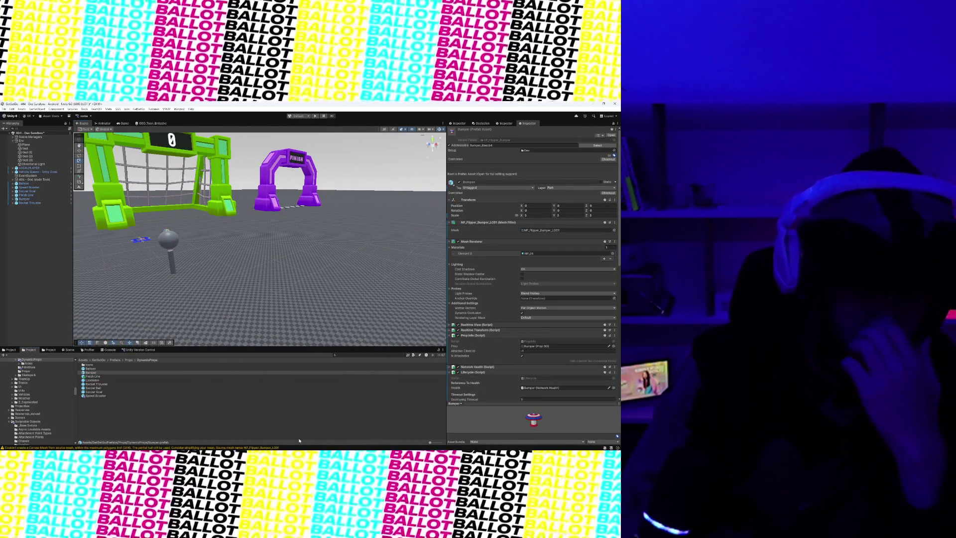
mouse_move(297, 447)
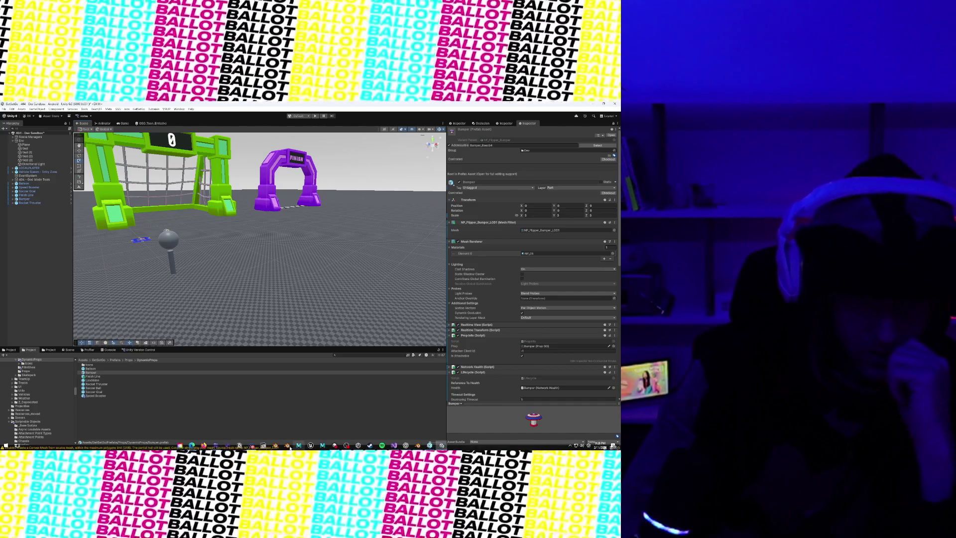
scroll(251, 287, "down", 8)
scroll(251, 286, "up", 10)
scroll(251, 284, "down", 4)
scroll(244, 281, "down", 5)
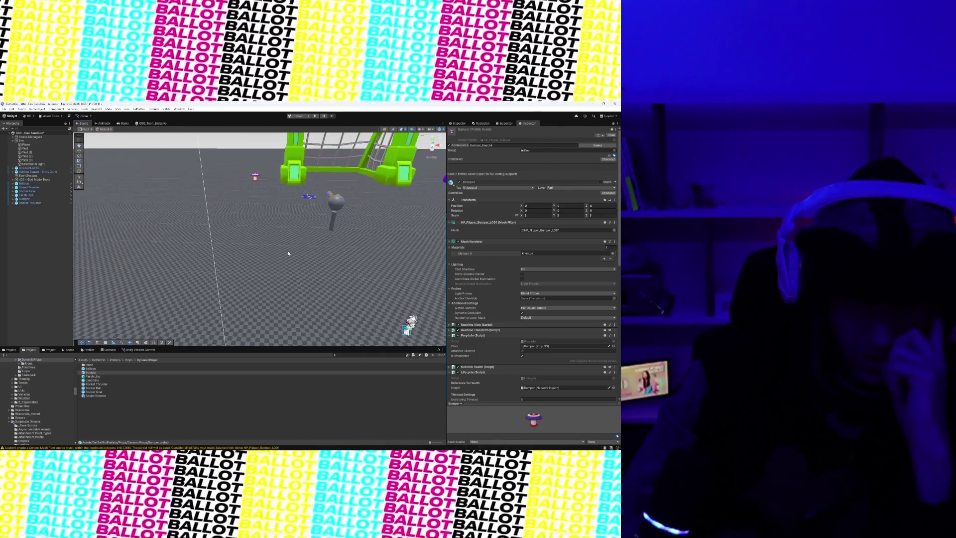
scroll(262, 265, "up", 8)
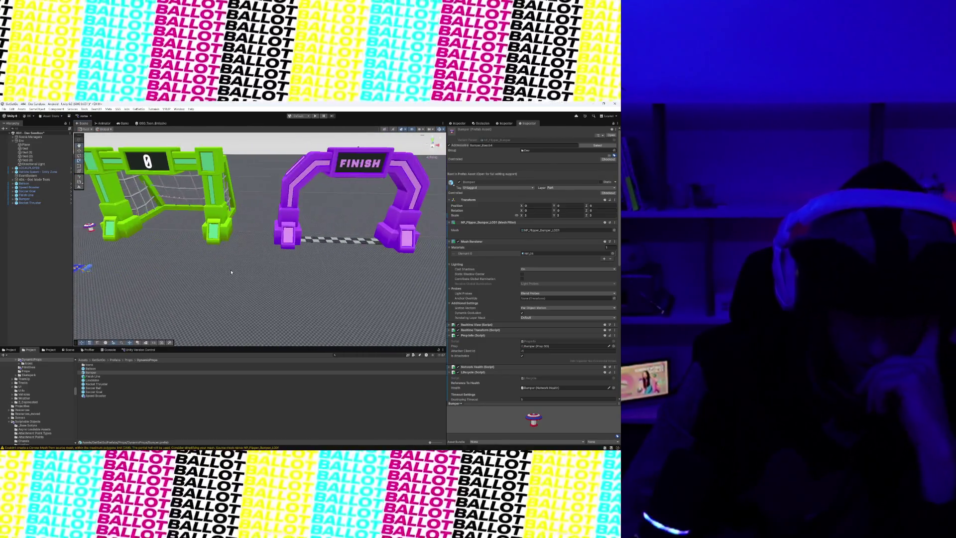
scroll(231, 272, "down", 2)
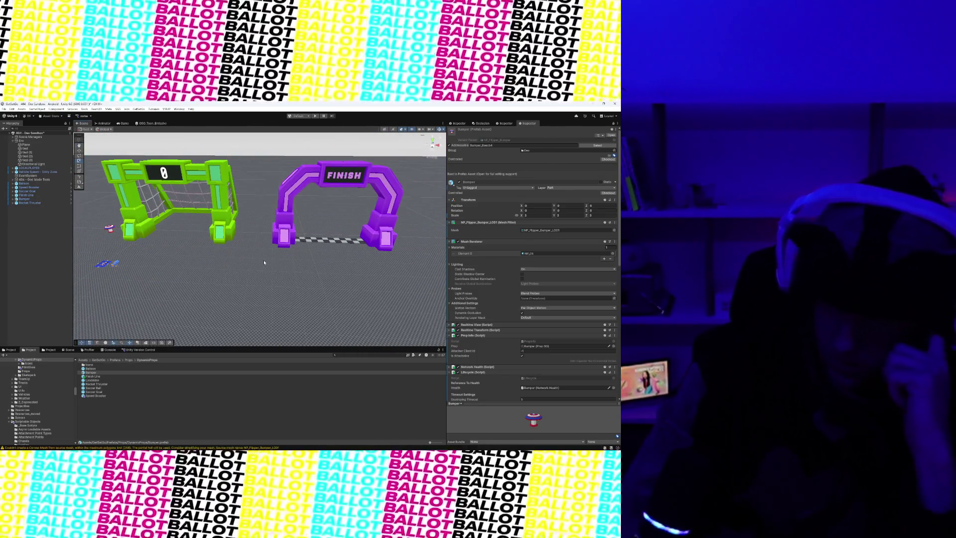
mouse_move(300, 249)
left_mouse_down()
mouse_move(235, 220)
mouse_move(286, 218)
left_mouse_up()
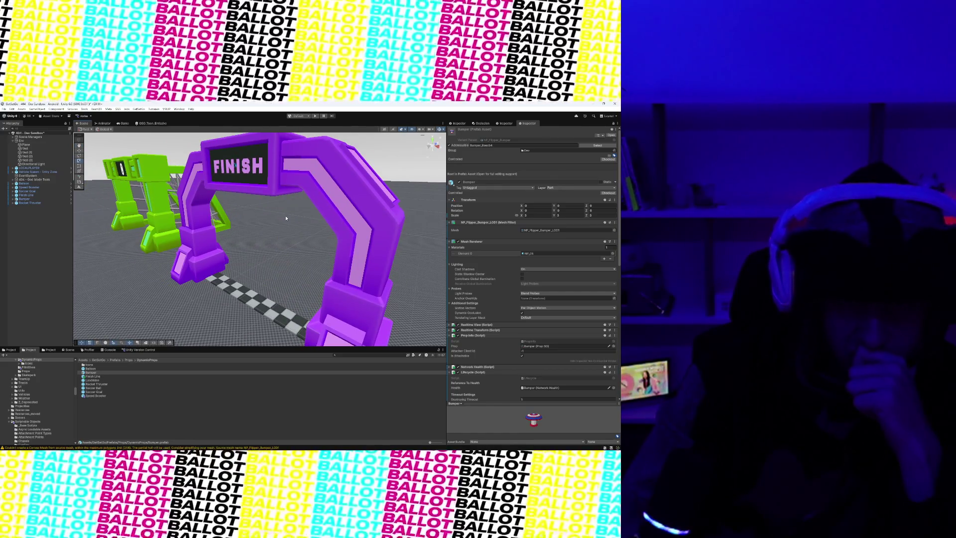
scroll(287, 218, "down", 3)
mouse_move(327, 257)
left_mouse_down()
mouse_move(315, 265)
mouse_move(324, 303)
mouse_move(319, 296)
left_mouse_up()
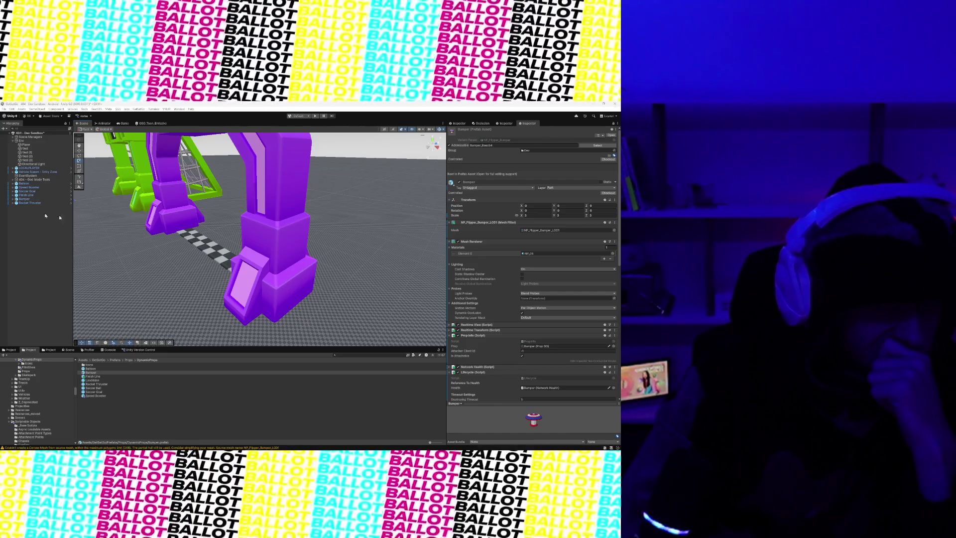
mouse_move(173, 246)
left_mouse_down()
mouse_move(262, 260)
mouse_move(191, 259)
left_mouse_up()
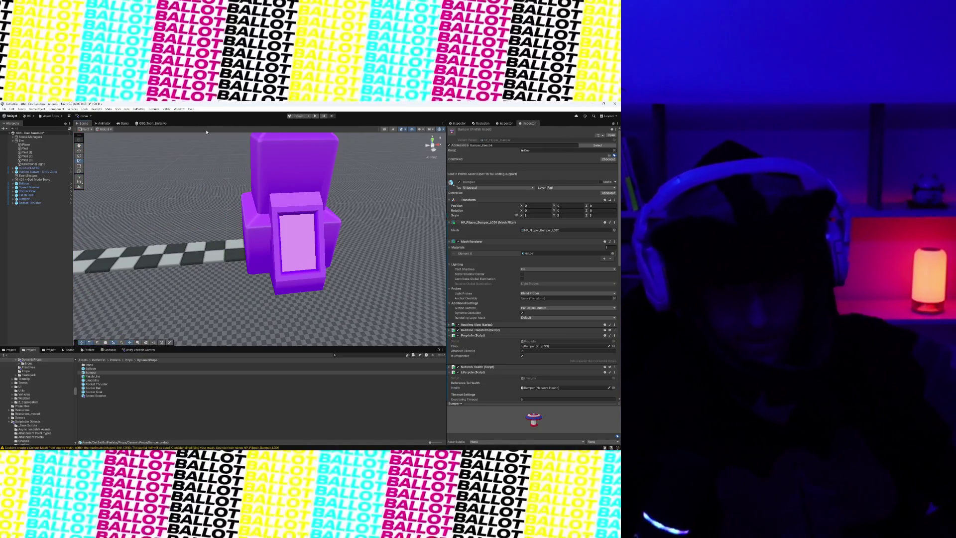
key("f")
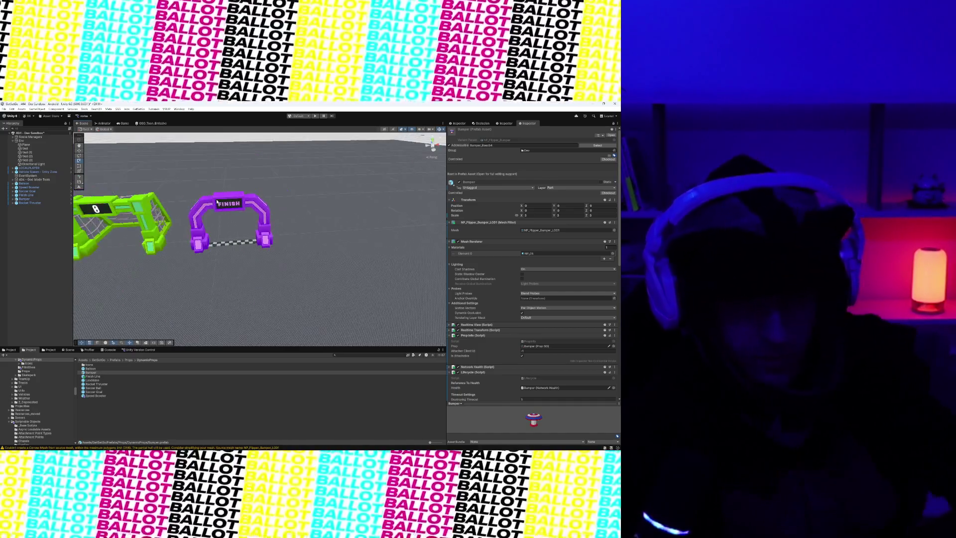
left_click_drag(216, 200, 227, 213)
mouse_move(201, 246)
left_mouse_down()
mouse_move(246, 271)
mouse_move(224, 269)
mouse_move(249, 279)
mouse_move(244, 287)
mouse_move(297, 291)
left_mouse_up()
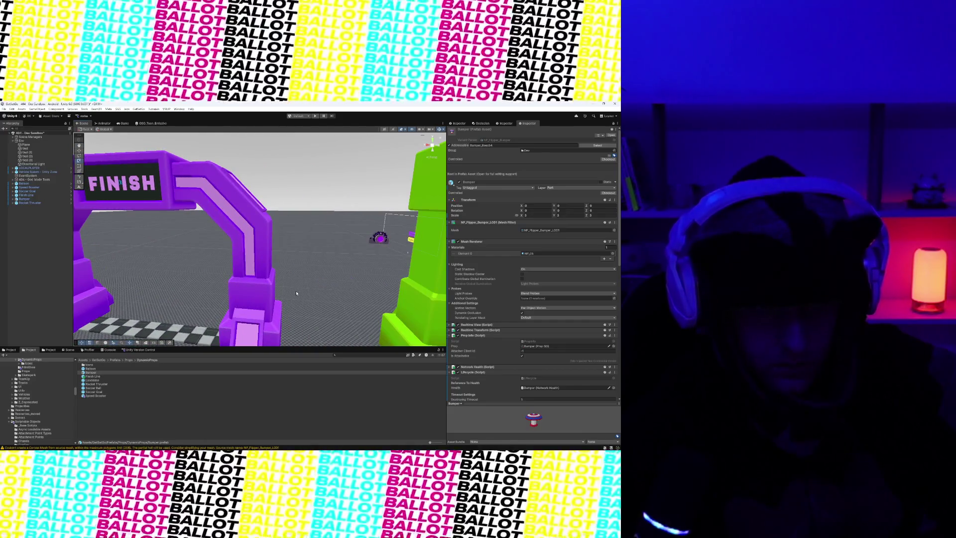
scroll(296, 292, "down", 5)
scroll(296, 292, "up", 3)
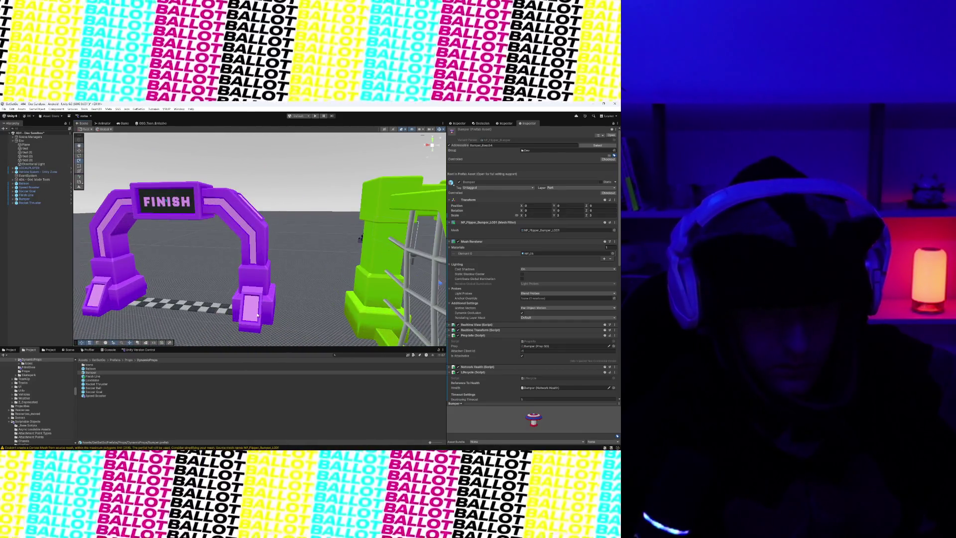
left_click_drag(258, 315, 273, 326)
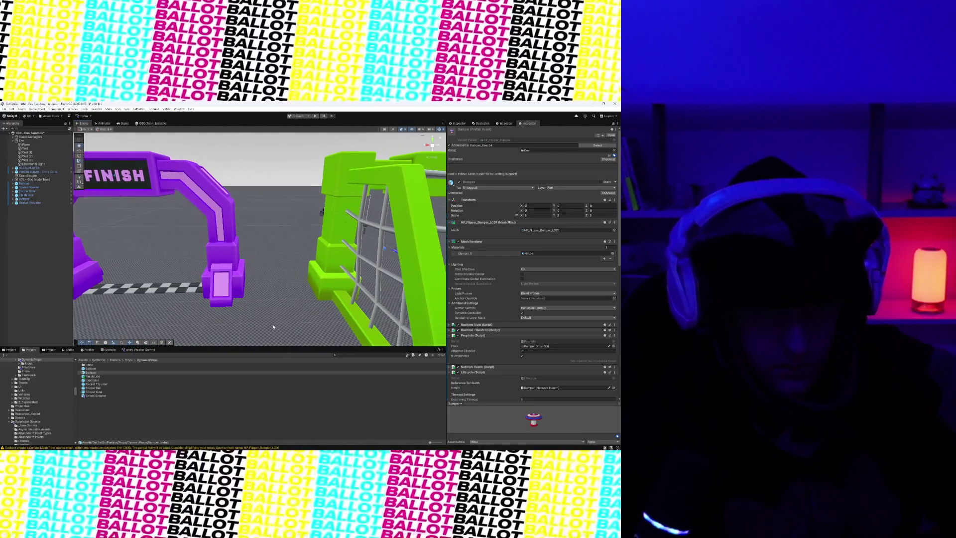
scroll(307, 280, "down", 3)
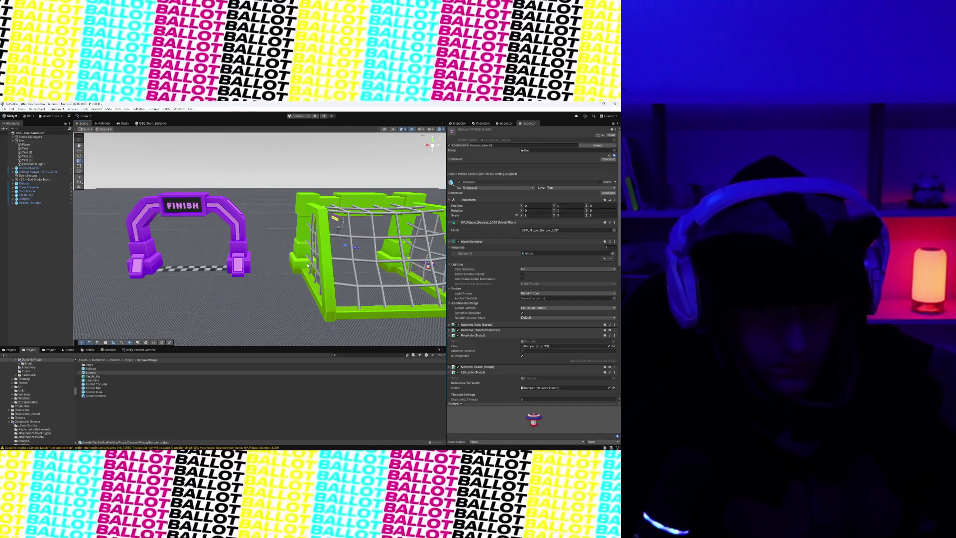
scroll(309, 261, "up", 5)
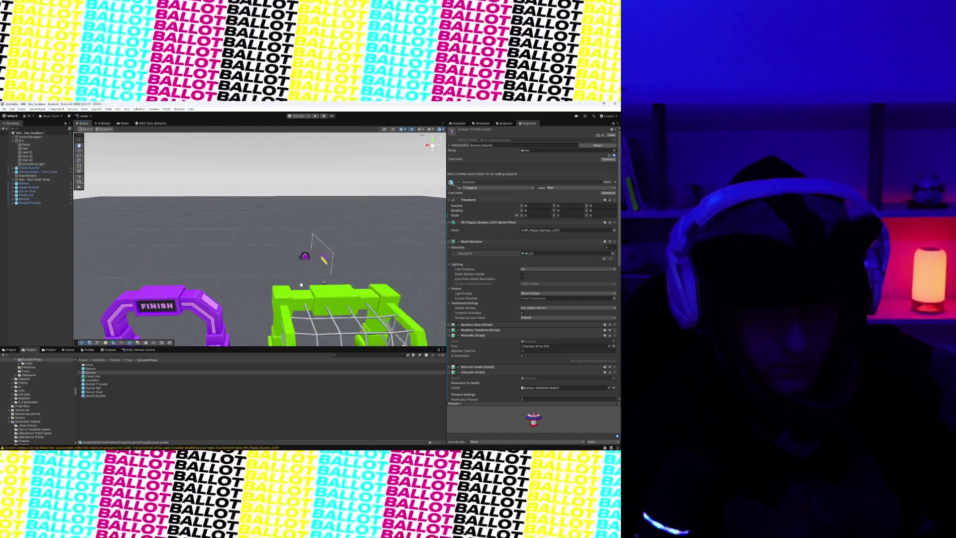
mouse_move(310, 256)
left_mouse_down()
mouse_move(206, 277)
mouse_move(252, 259)
mouse_move(290, 258)
mouse_move(193, 227)
mouse_move(258, 227)
left_mouse_up()
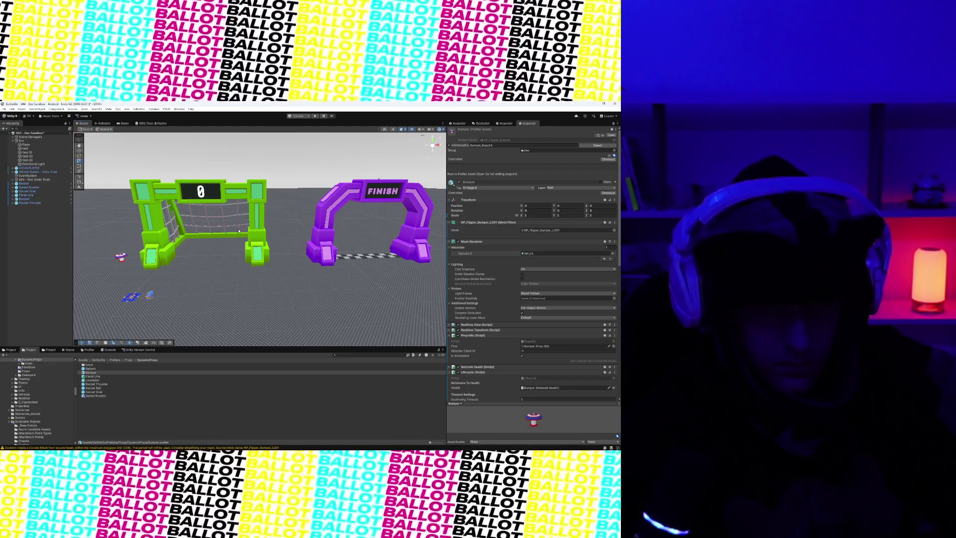
scroll(238, 231, "down", 5)
scroll(238, 231, "up", 10)
left_click_drag(239, 230, 257, 239)
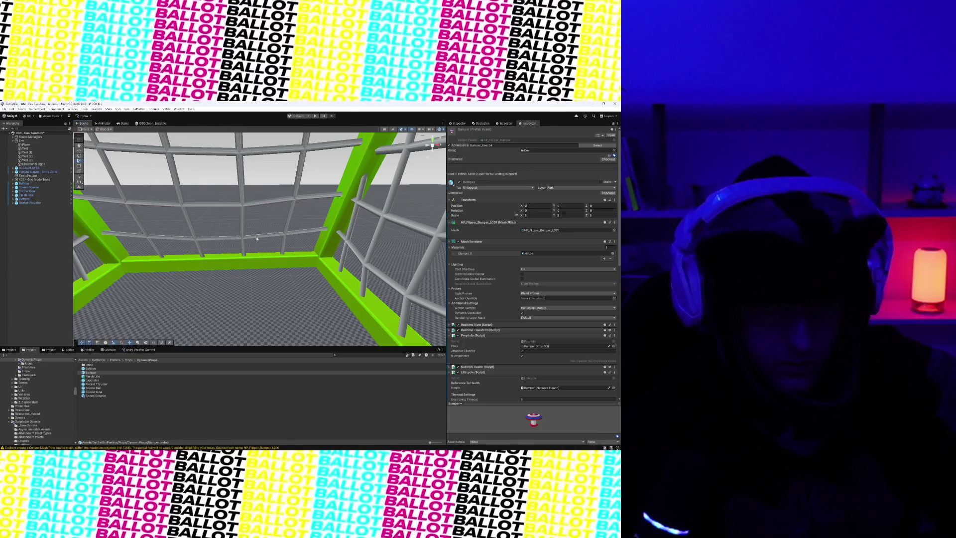
scroll(257, 238, "down", 5)
left_click_drag(310, 273, 296, 267)
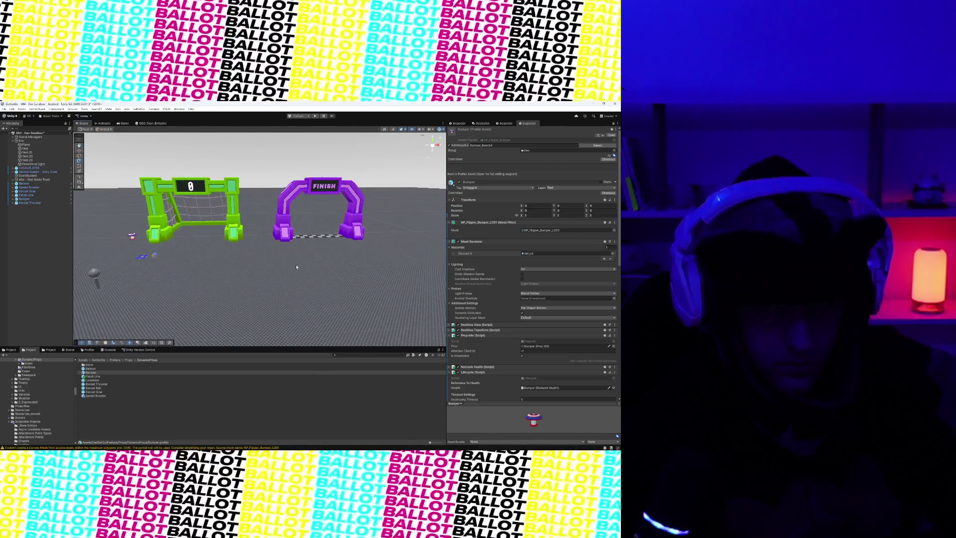
left_click_drag(325, 166, 313, 200)
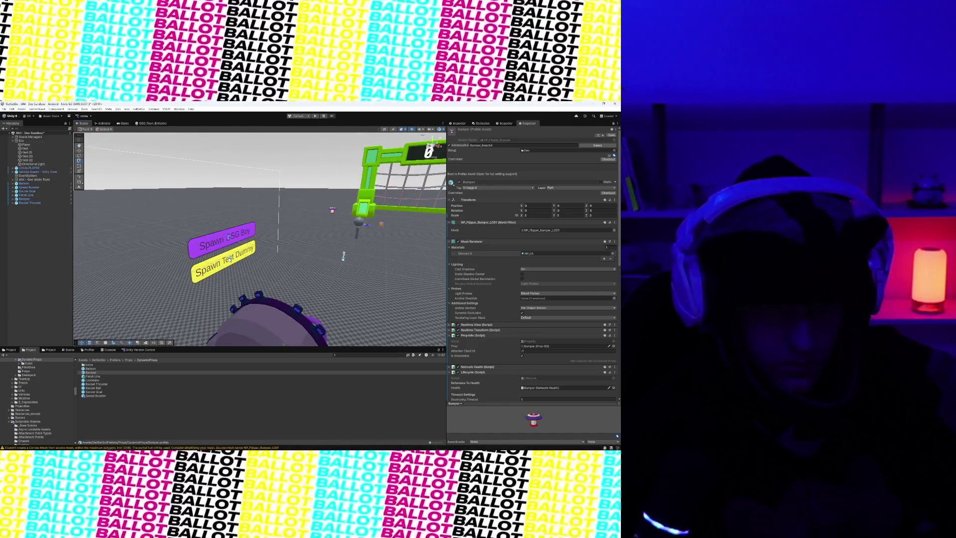
- Check the Spawn Test Dummy sign, then bring the Linear triage board over Unity full-screen
left_click(230, 258)
left_click_drag(234, 254, 283, 228)
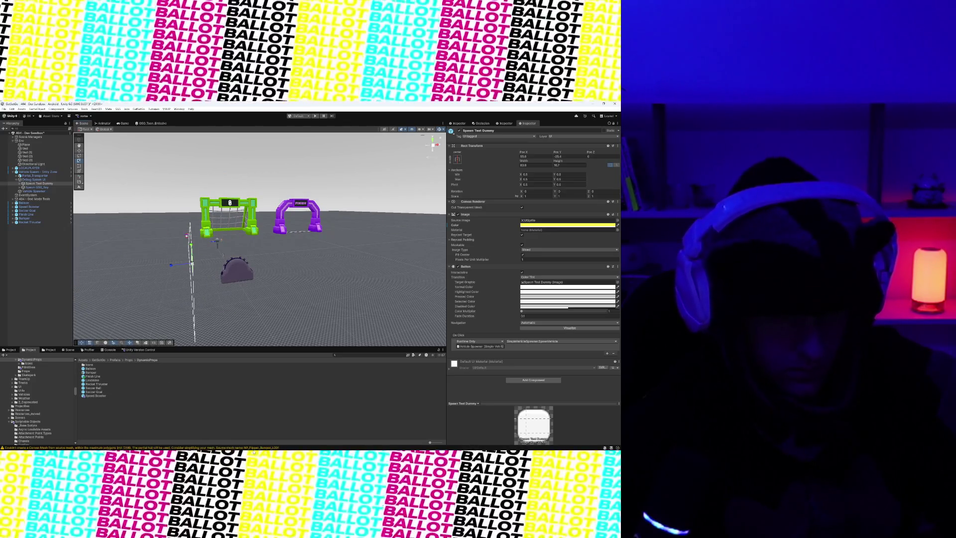
mouse_move(253, 450)
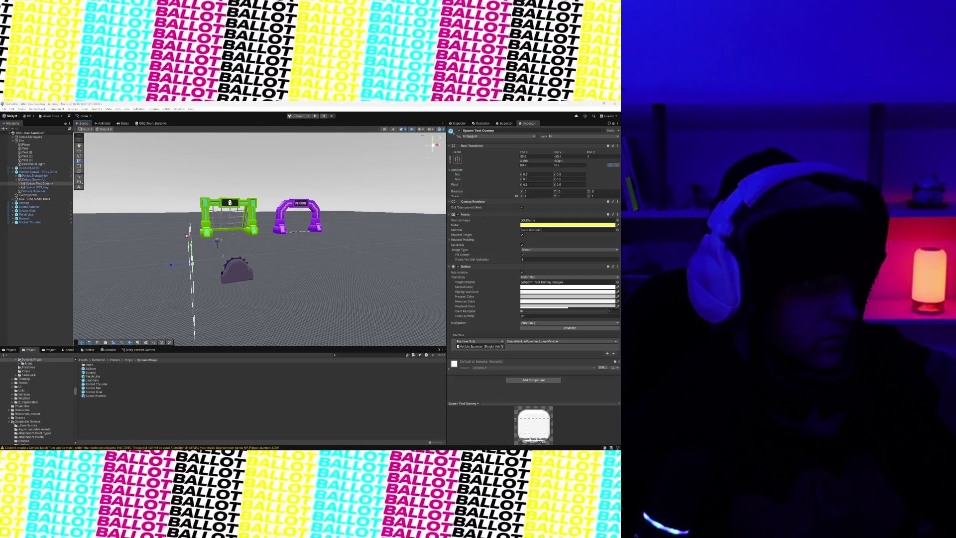
mouse_move(0, 146)
left_mouse_down()
mouse_move(236, 146)
mouse_move(227, 147)
left_mouse_up()
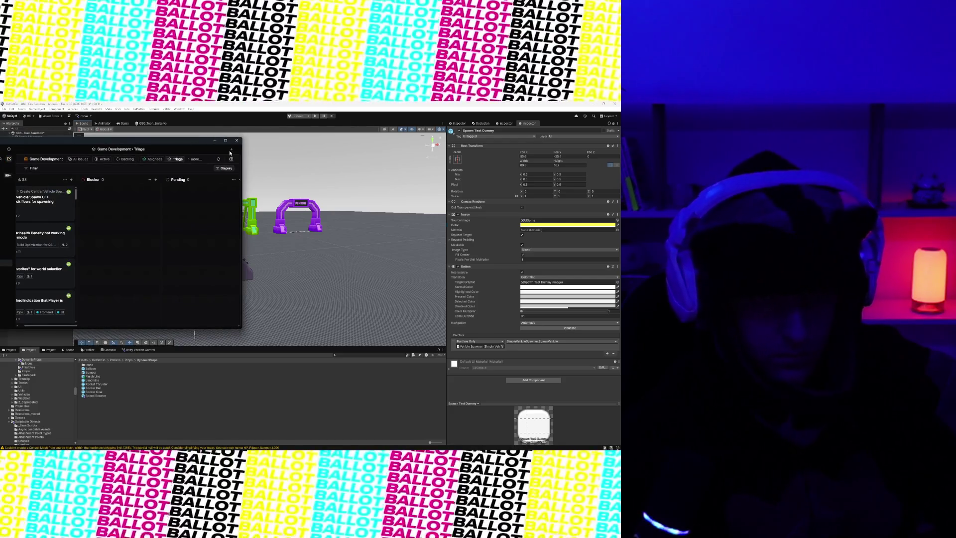
left_click(225, 140)
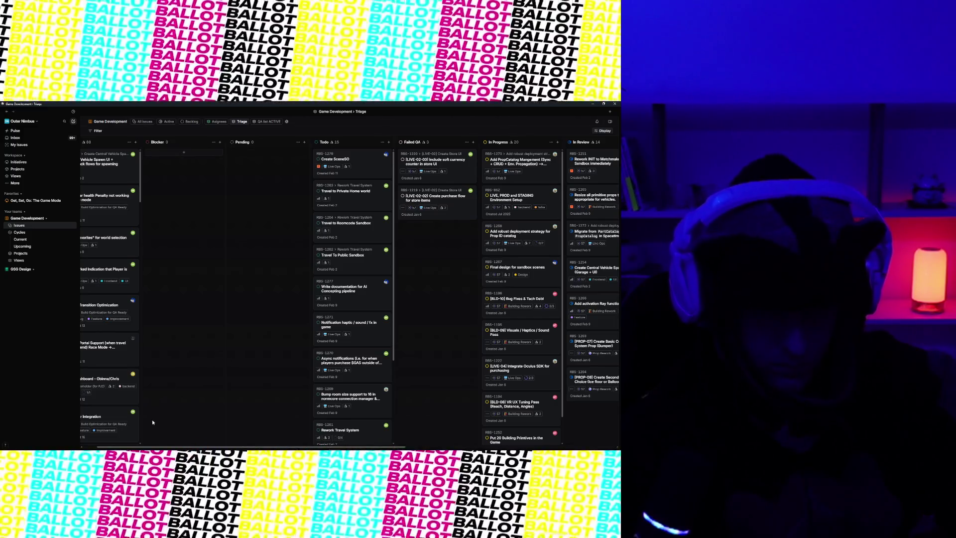
- Move RBS-1278 (AI Concepting documentation) and RBS-1277 (Create SceneSO) from Todo into In Progress
scroll(150, 447, "right", 1)
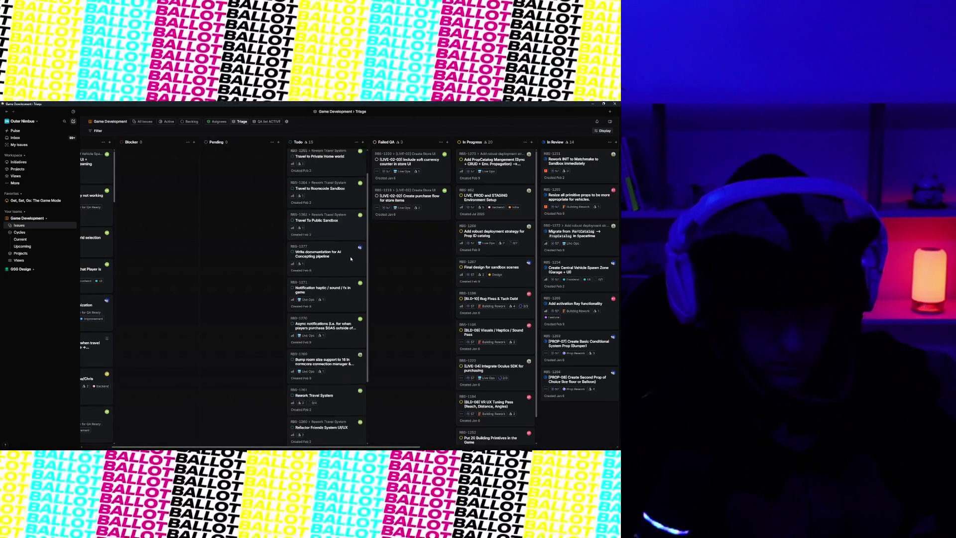
scroll(199, 440, "right", 5)
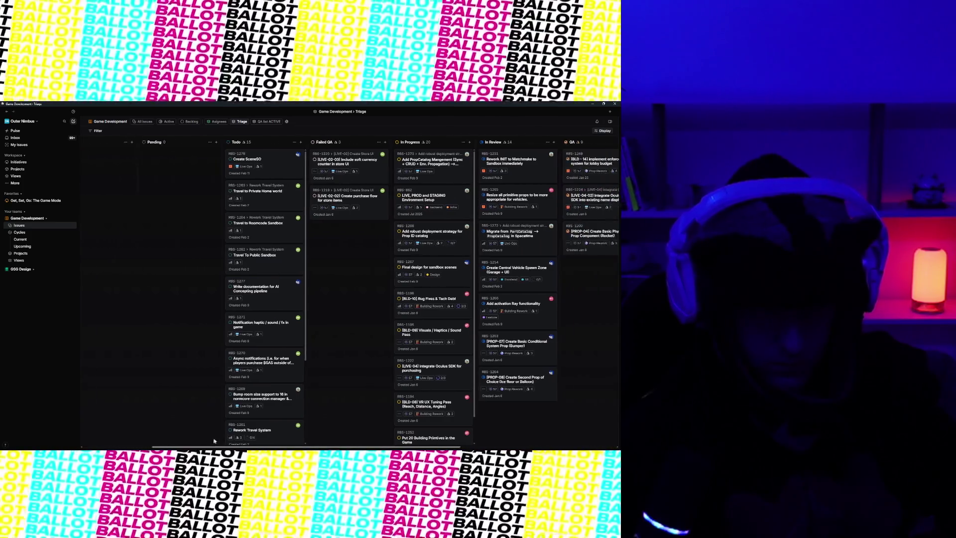
scroll(254, 443, "left", 1)
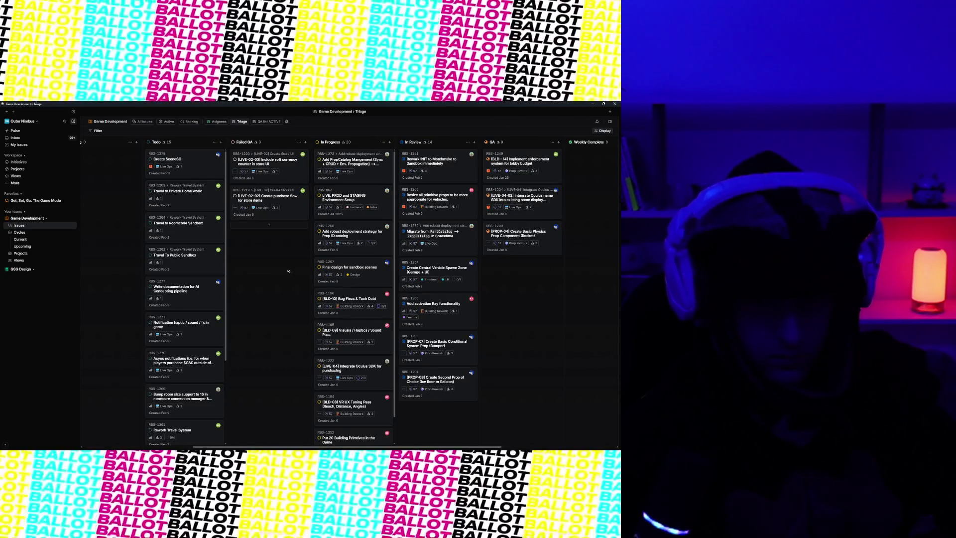
scroll(308, 279, "right", 7)
scroll(332, 280, "left", 10)
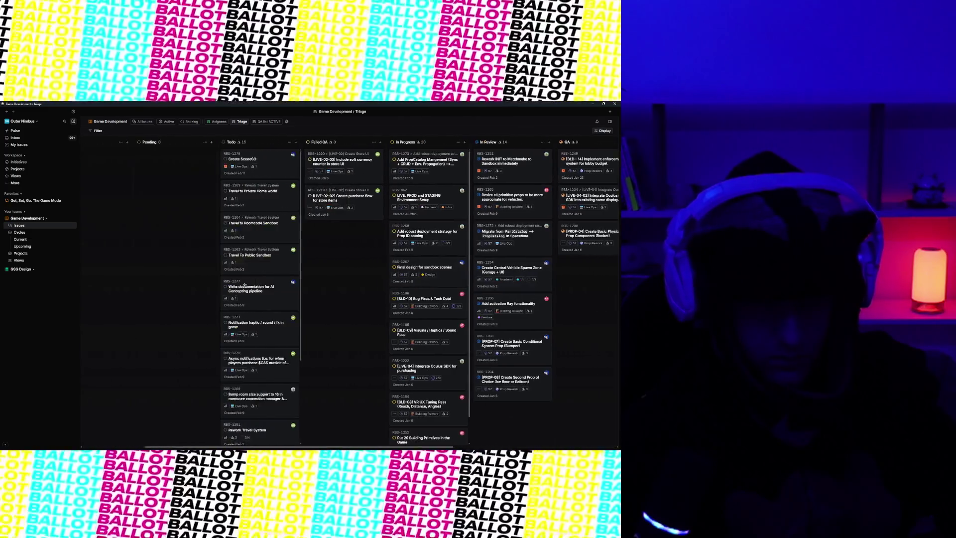
scroll(308, 288, "right", 1)
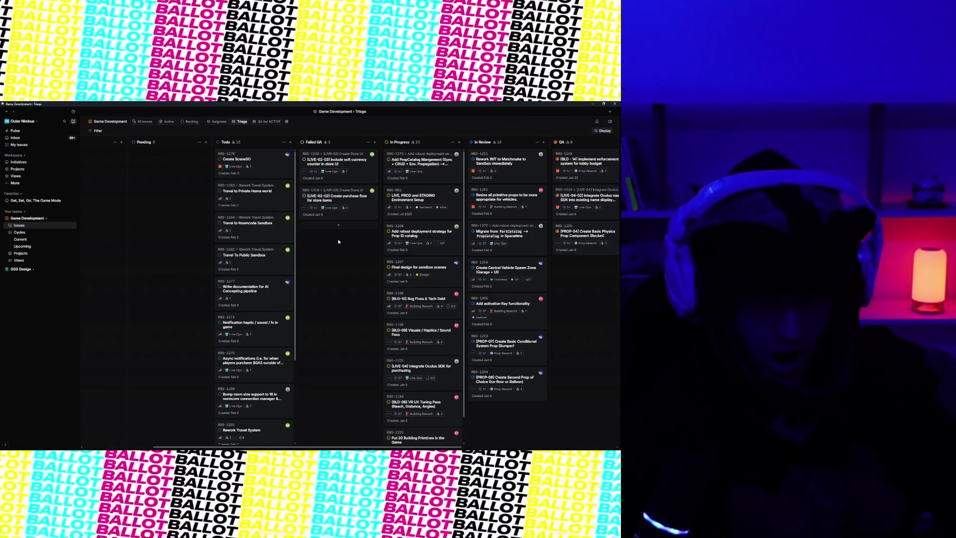
scroll(354, 265, "right", 1)
scroll(348, 266, "right", 1)
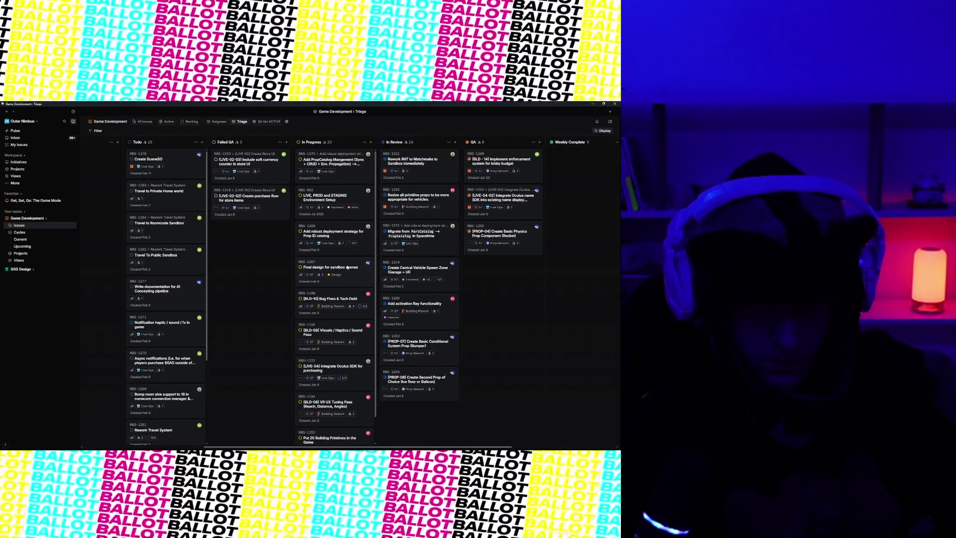
scroll(348, 267, "down", 1)
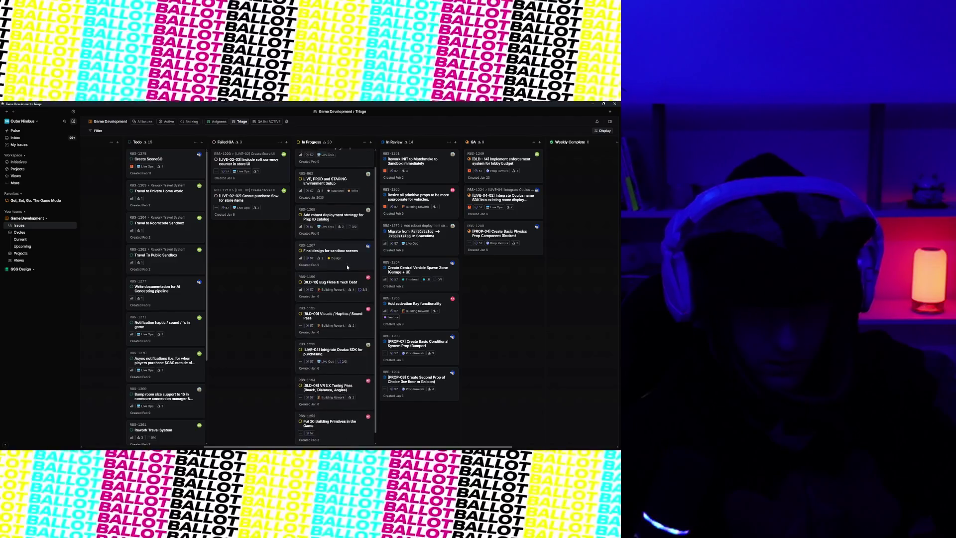
scroll(344, 269, "up", 1)
left_click_drag(185, 295, 342, 321)
left_click_drag(150, 160, 332, 234)
scroll(323, 331, "down", 2)
scroll(182, 288, "down", 3)
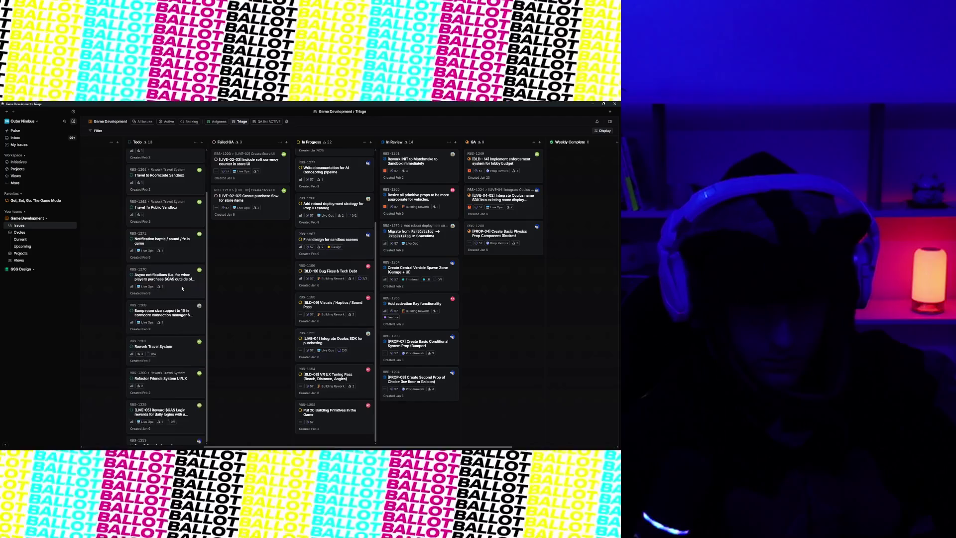
scroll(182, 289, "up", 3)
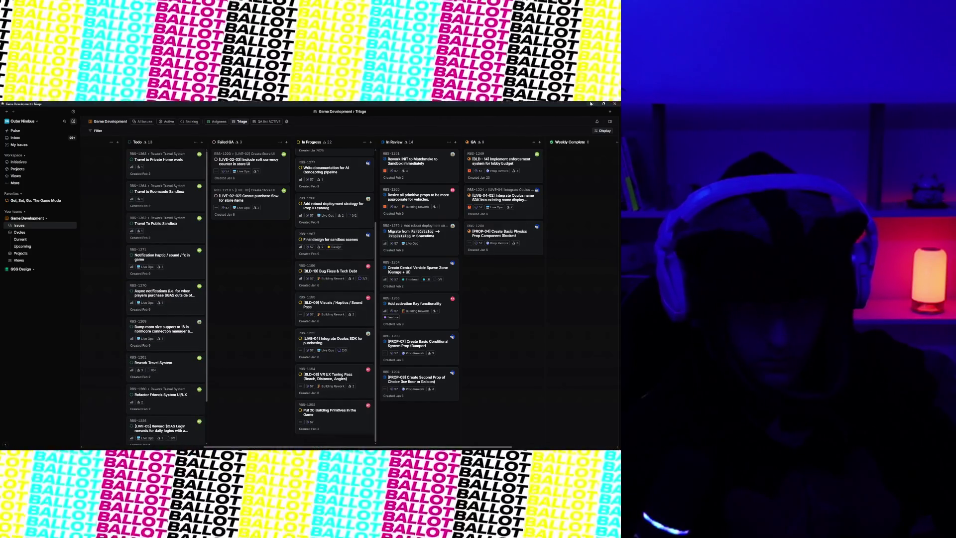
key("alt+Tab")
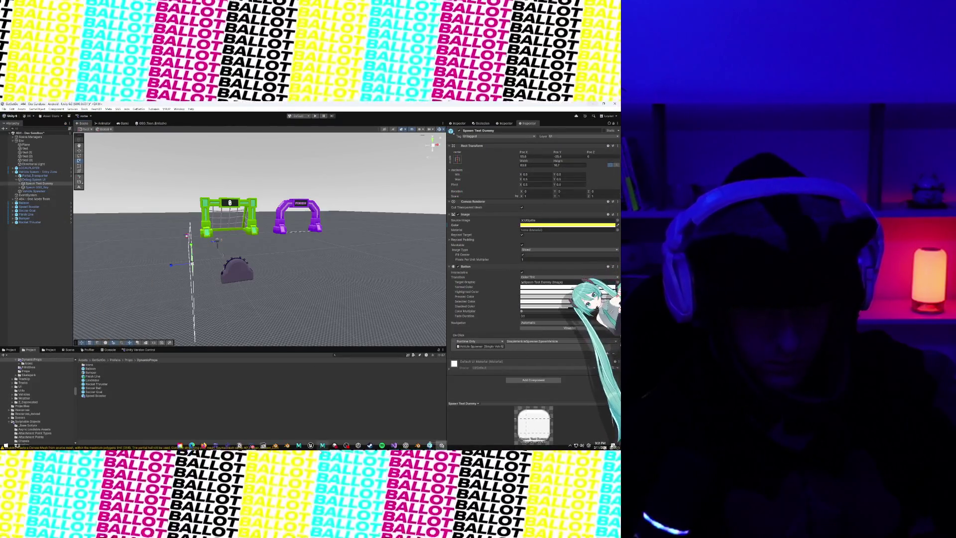
- Open Scriptable Objects > _Base Scripts and open the PropSO script in the code editor
scroll(29, 384, "down", 10)
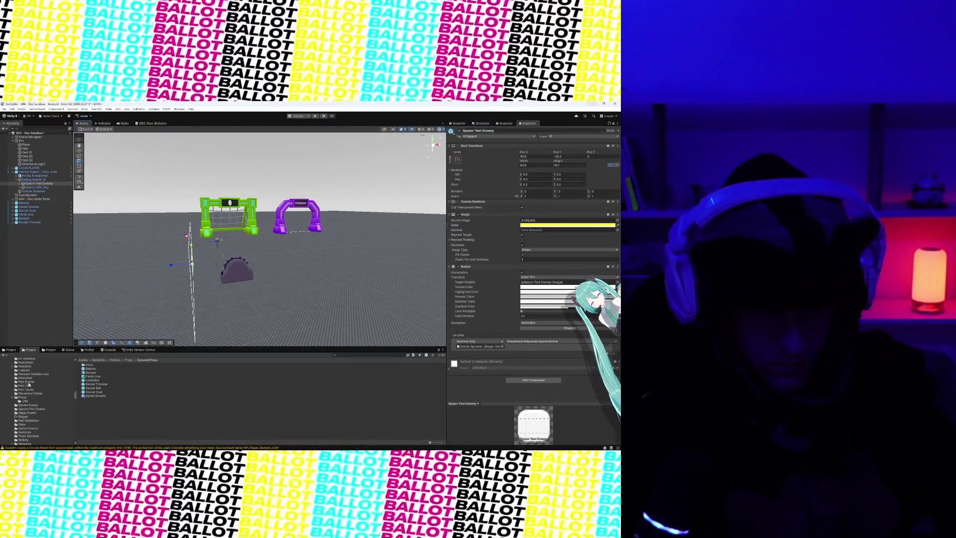
scroll(28, 393, "up", 5)
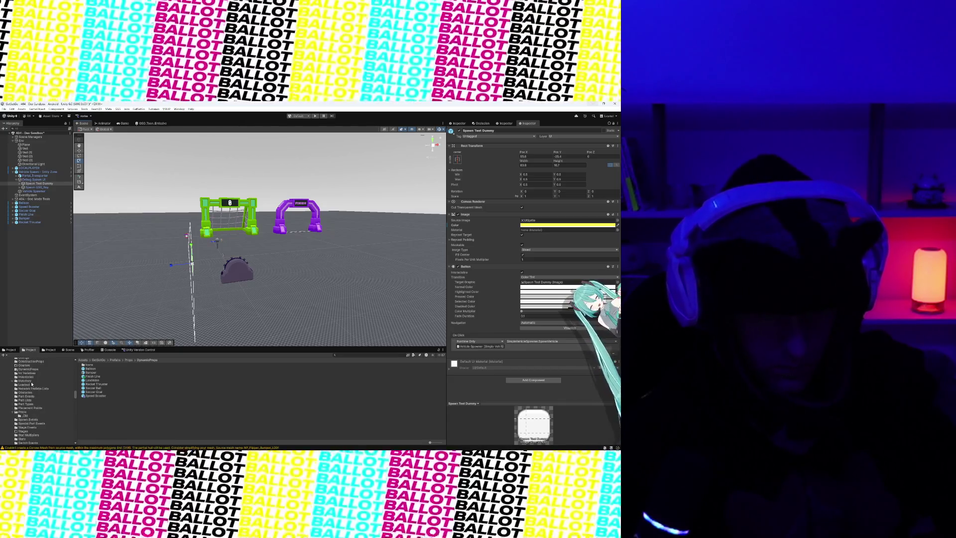
scroll(24, 414, "down", 10)
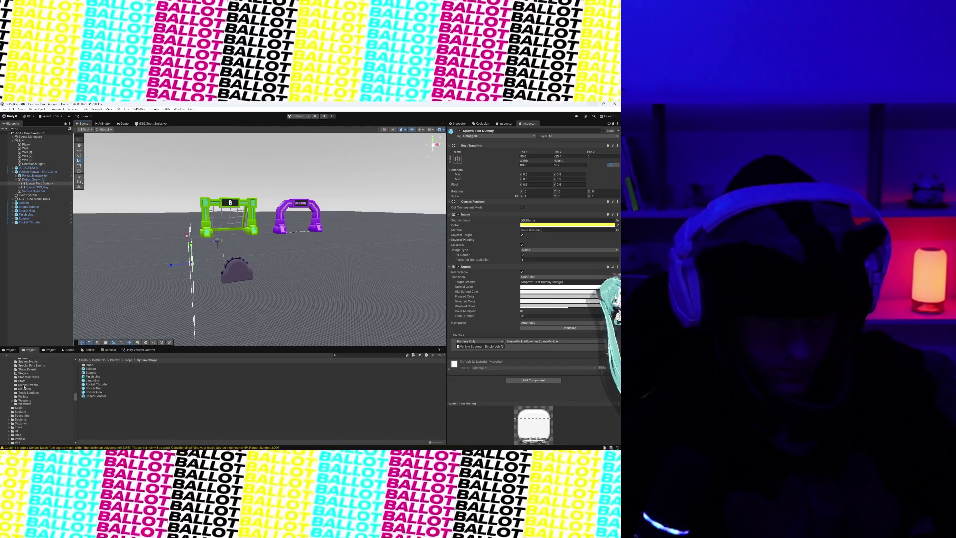
scroll(21, 425, "up", 10)
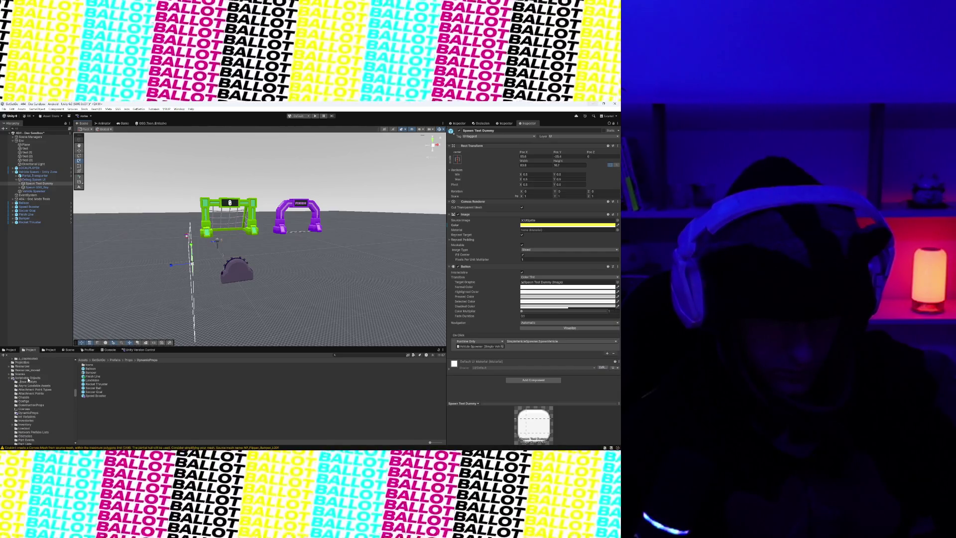
left_click(29, 382)
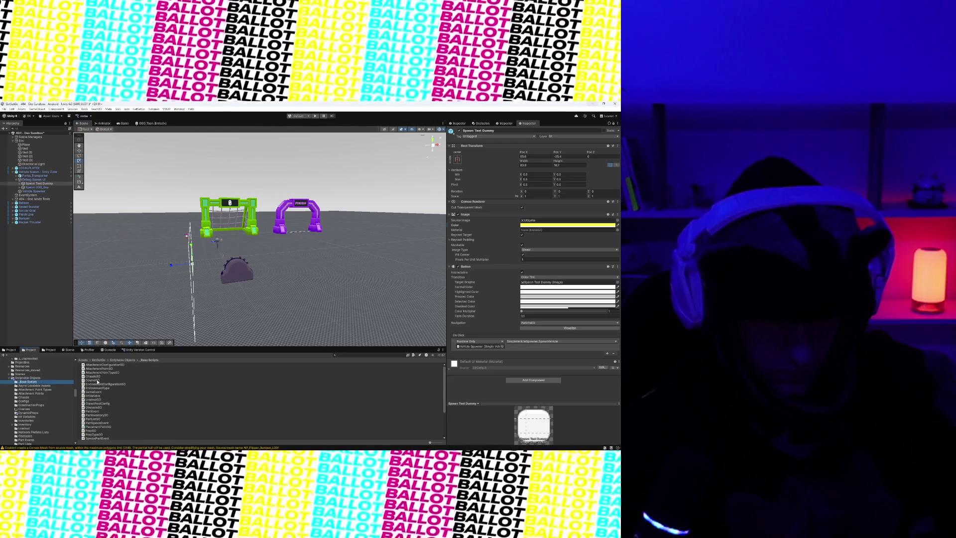
scroll(100, 424, "down", 3)
double_click(95, 402)
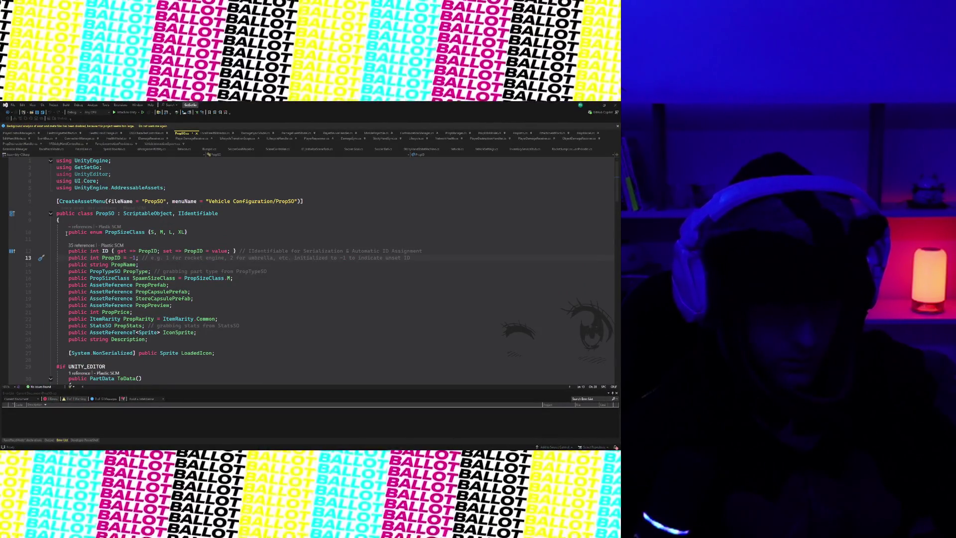
- Select PropSO's ID, PropID and other field declarations, scroll through PropSO.cs, then return to Unity
scroll(67, 222, "down", 1)
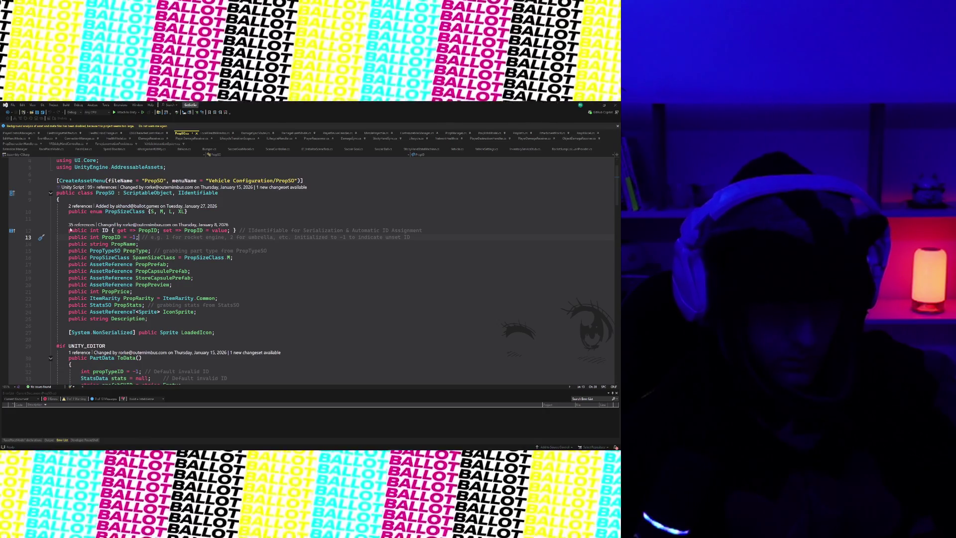
mouse_move(67, 231)
left_mouse_down()
mouse_move(99, 238)
mouse_move(84, 264)
mouse_move(81, 244)
mouse_move(201, 262)
left_mouse_up()
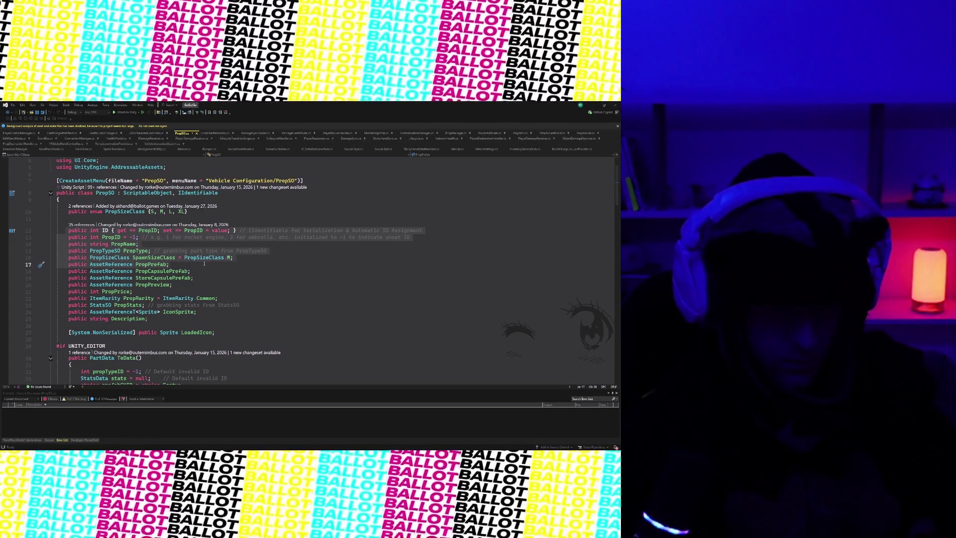
mouse_move(204, 263)
left_mouse_down()
mouse_move(200, 285)
mouse_move(207, 267)
left_mouse_up()
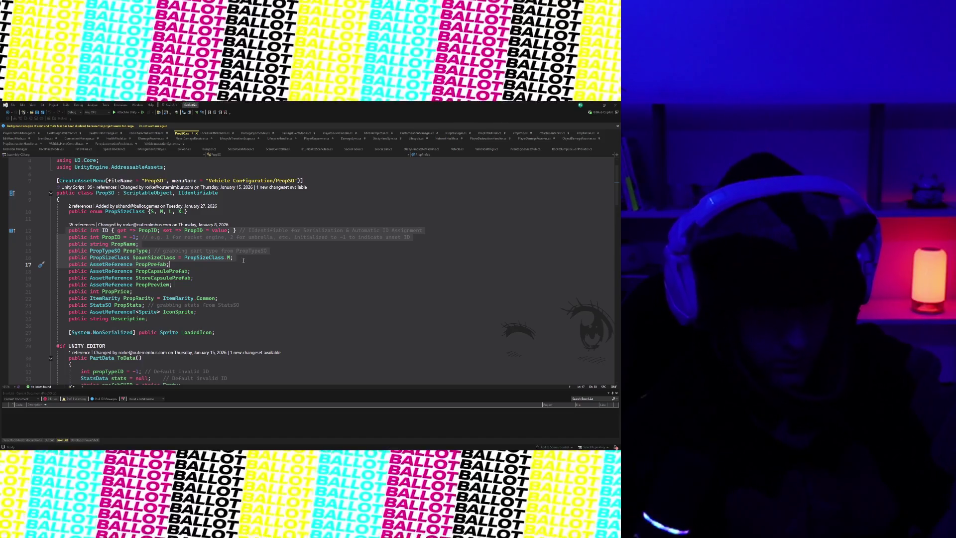
scroll(238, 262, "down", 15)
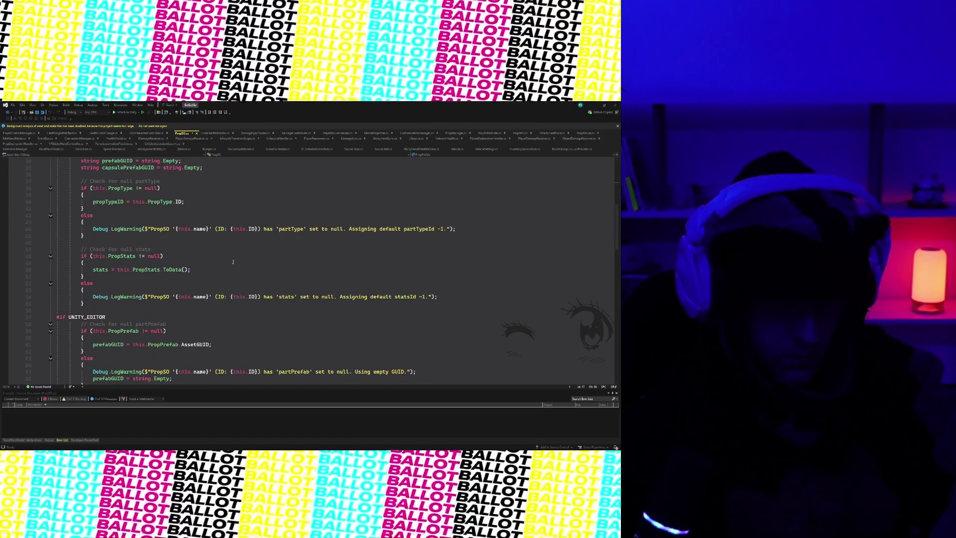
scroll(232, 262, "up", 17)
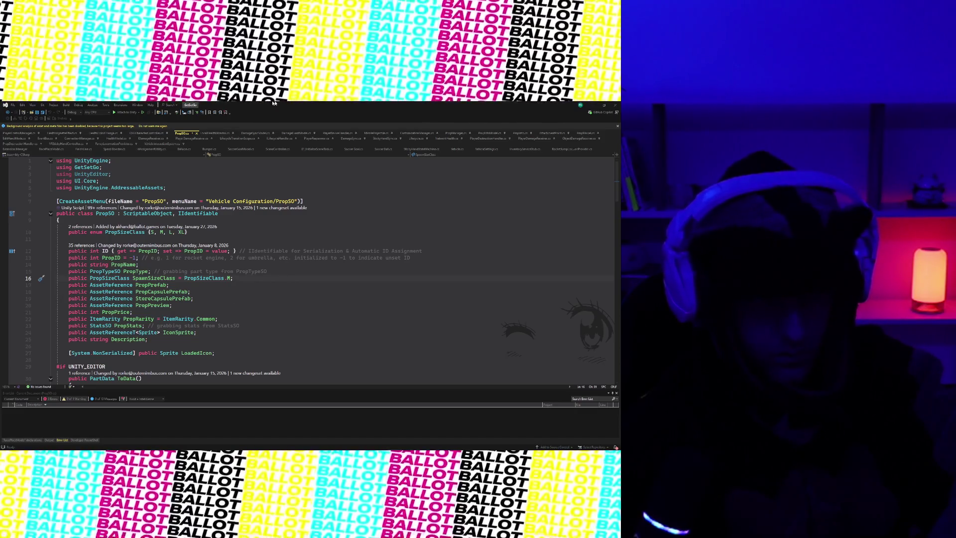
key("alt+Tab")
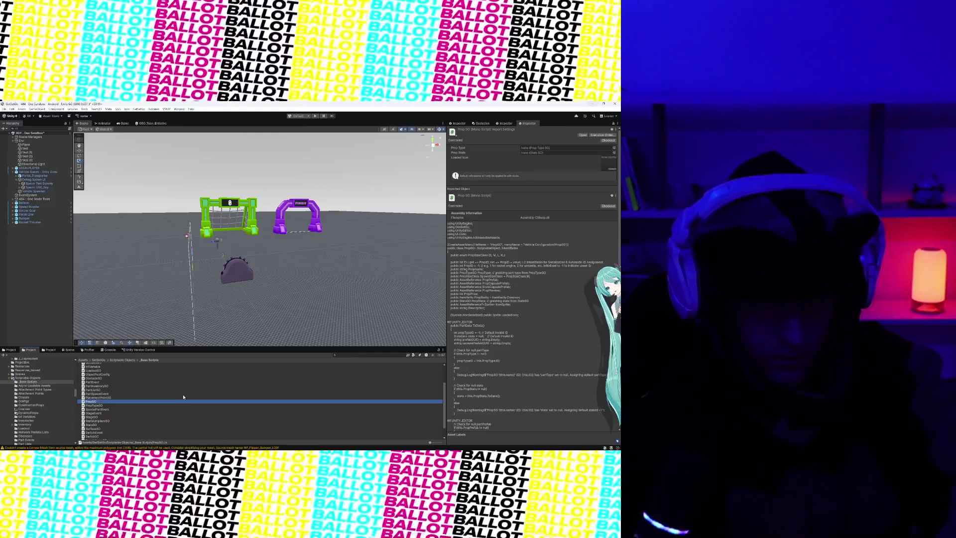
- Create a ScriptableObject script named SceneSO in the _Base Scripts folder beside StatMultipliersSO
scroll(97, 377, "down", 2)
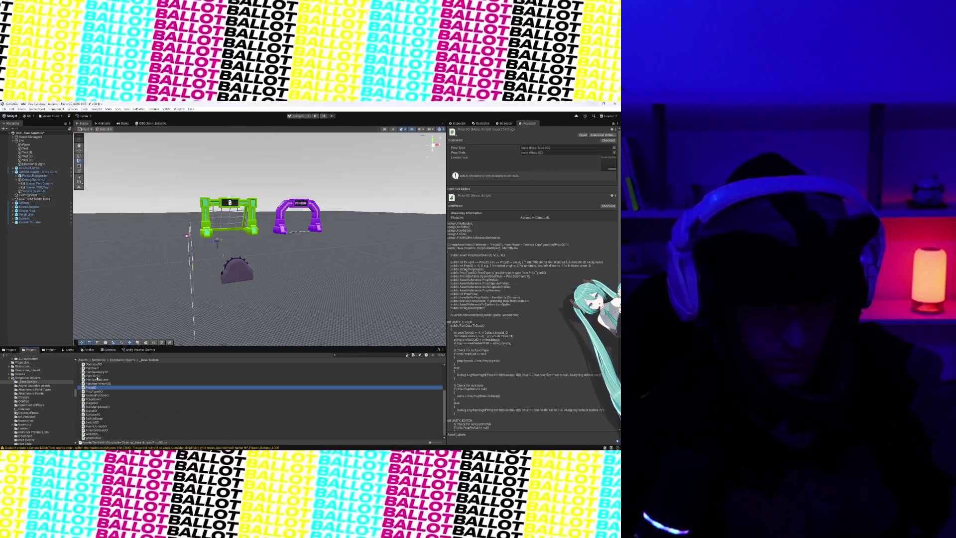
left_click(130, 407)
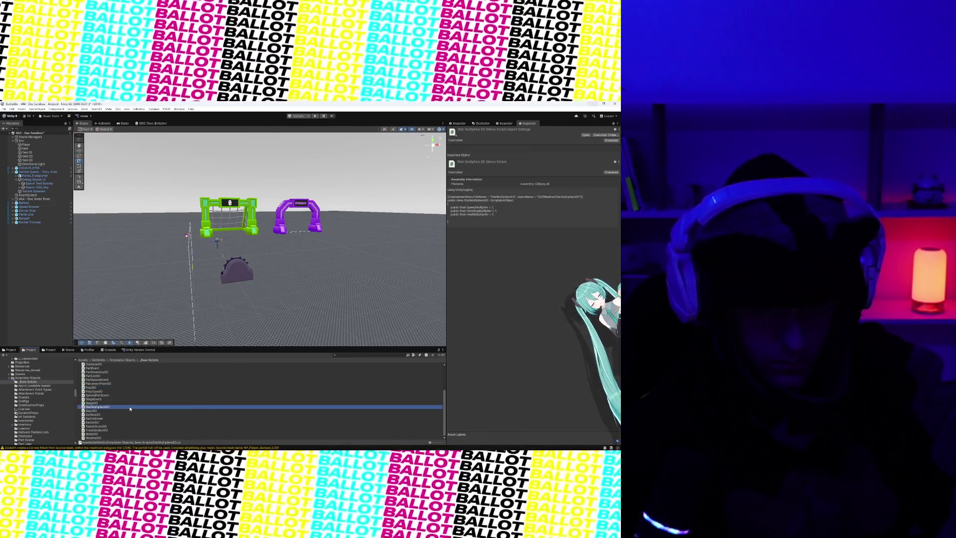
right_click(130, 407)
mouse_move(150, 244)
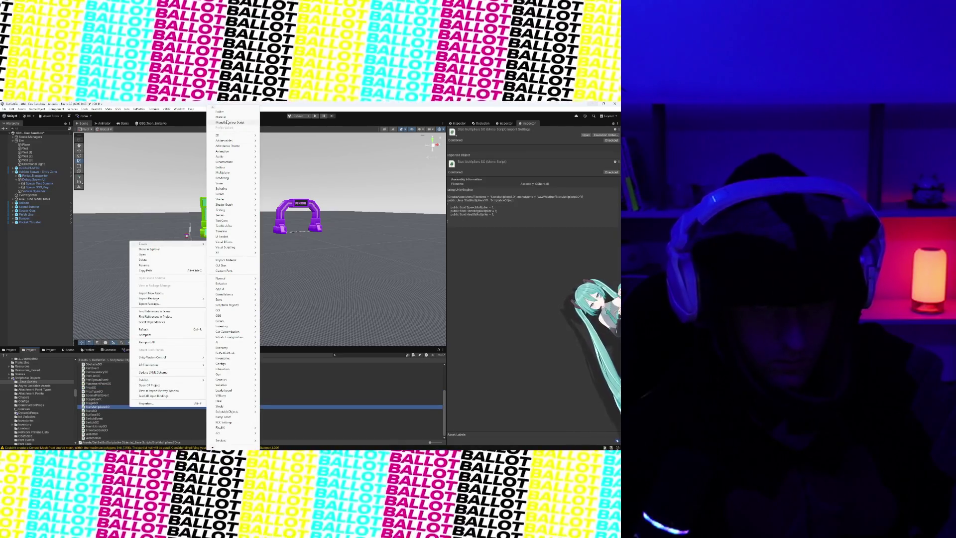
mouse_move(237, 220)
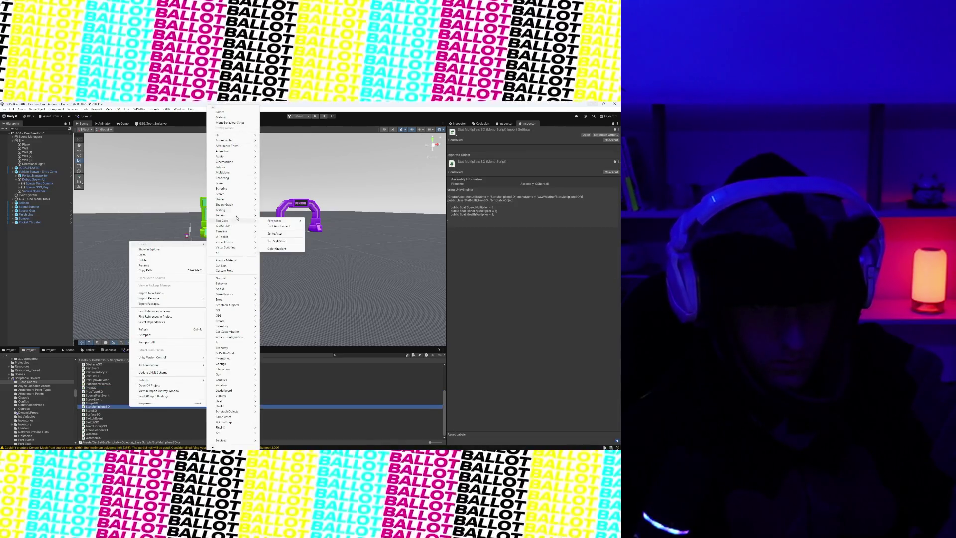
mouse_move(235, 191)
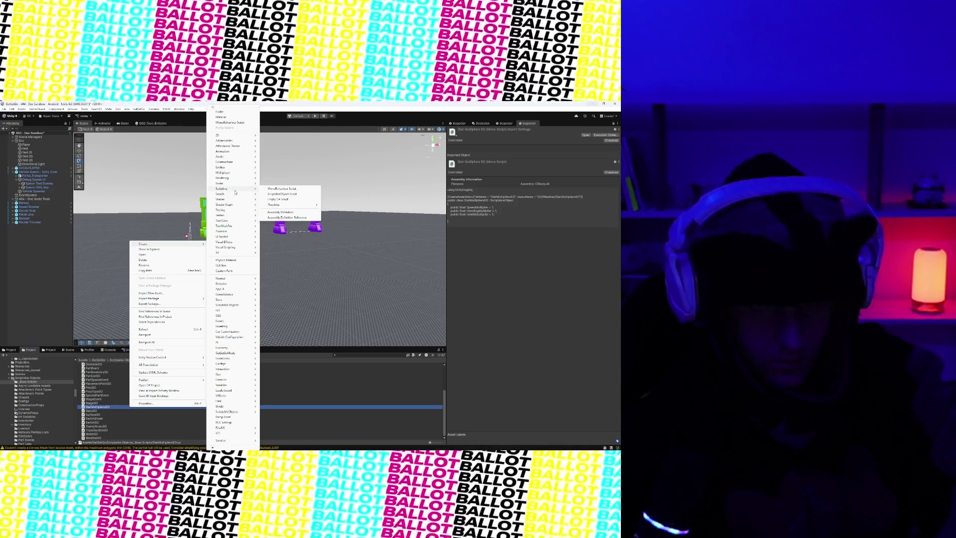
left_click(274, 194)
type("ceneSO")
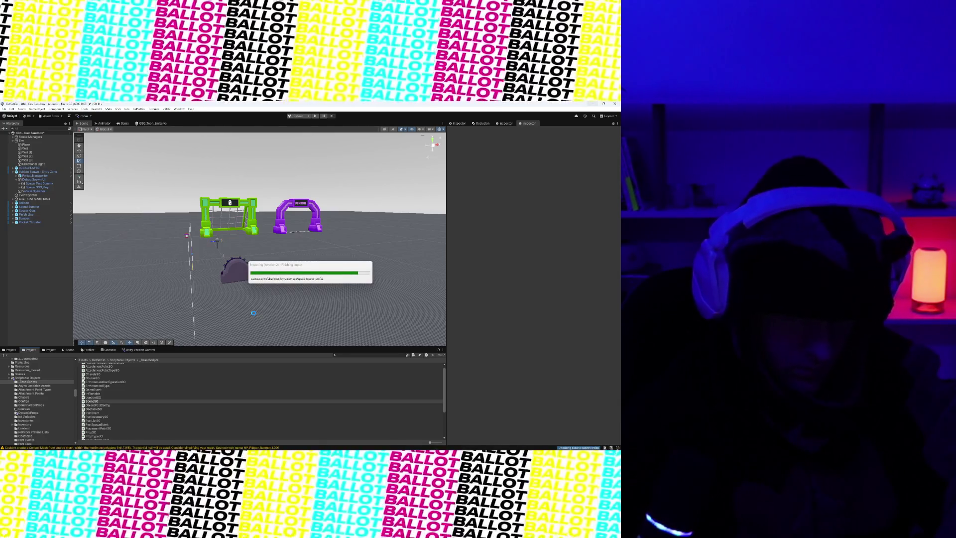
- Return to Visual Studio and let the Loading project dialog finish
key("alt+Tab")
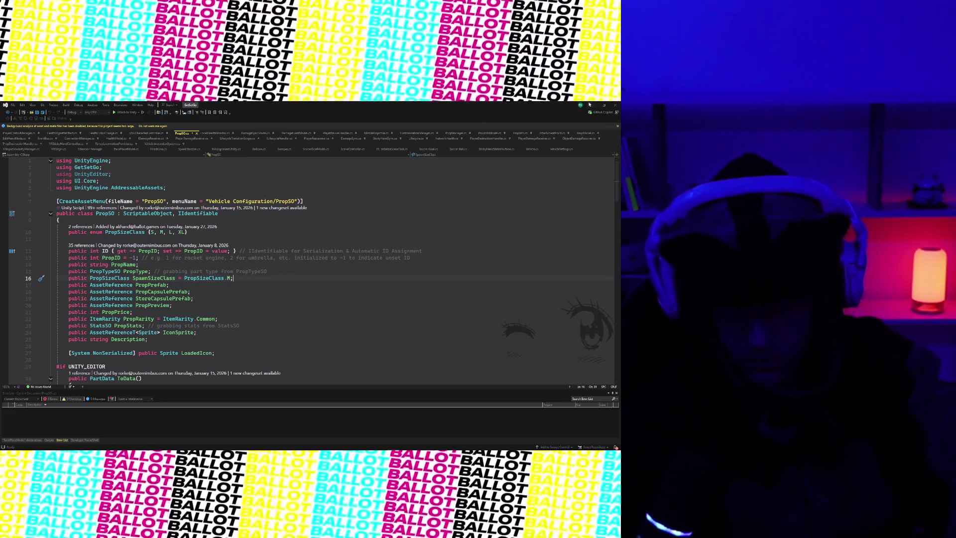
- View SceneSO, PlacementPointSO and PropSO in Visual Studio to compare their CreateAssetMenu lines
key("alt+Tab")
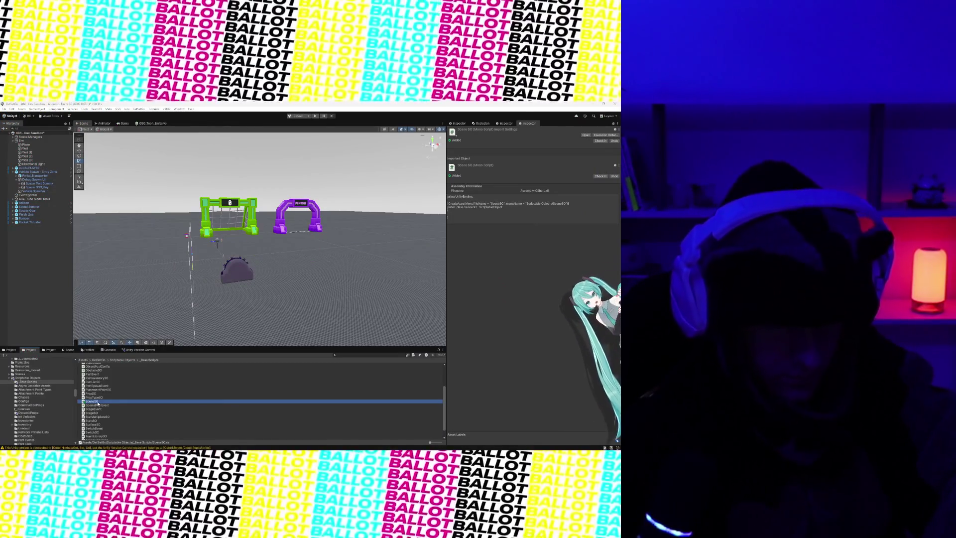
double_click(95, 401)
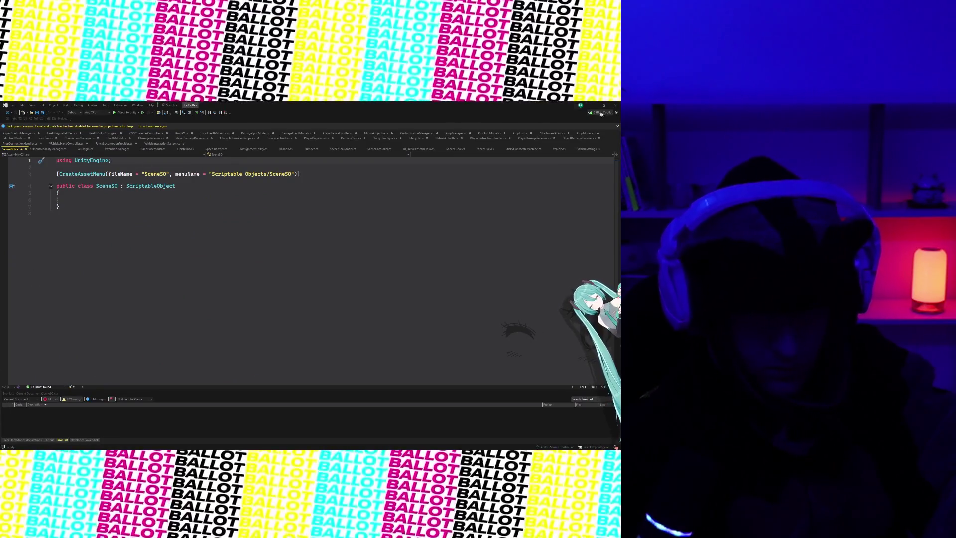
left_click(599, 108)
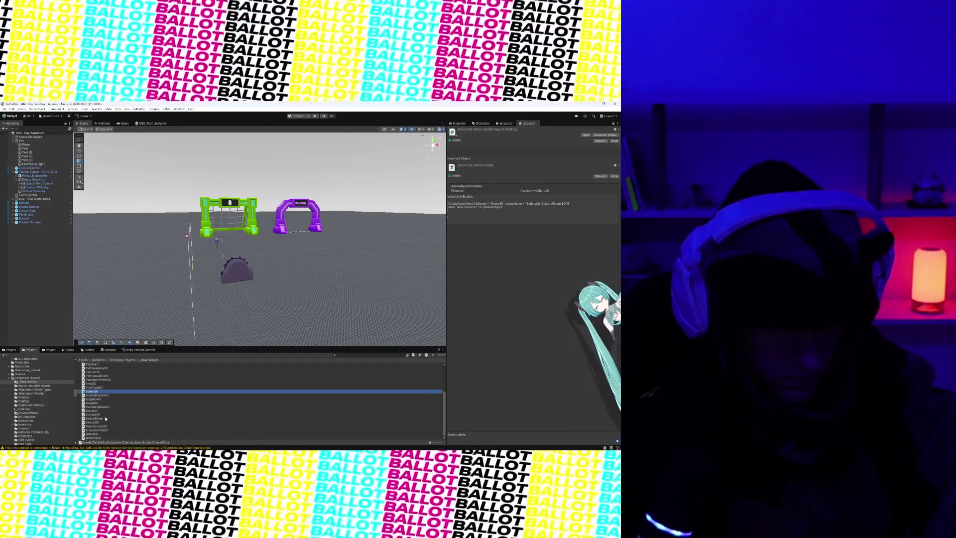
left_click(100, 423)
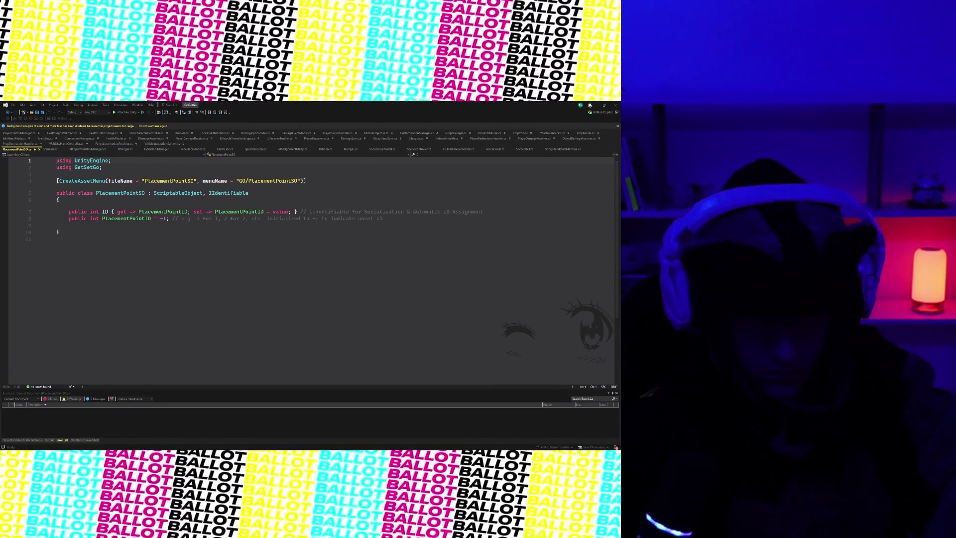
left_click(589, 105)
left_click(89, 427)
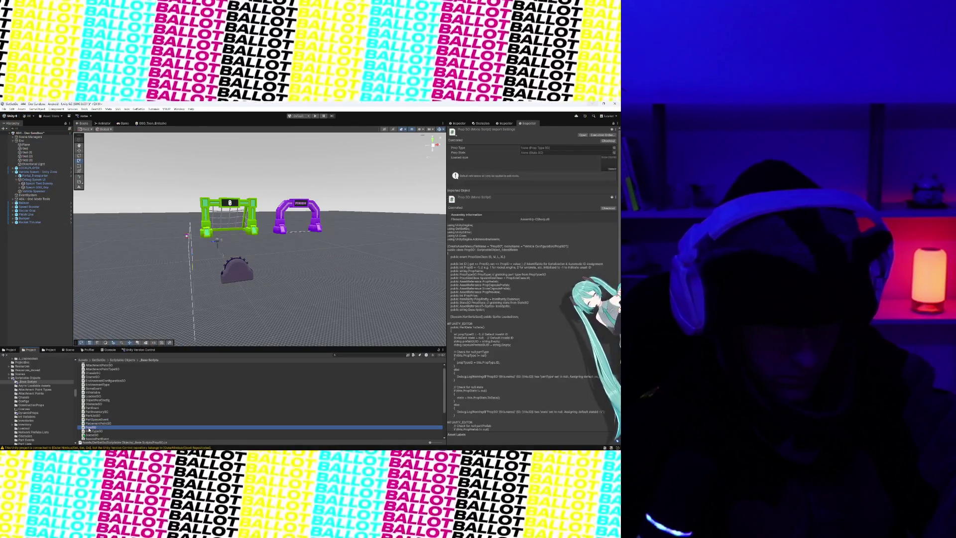
double_click(90, 427)
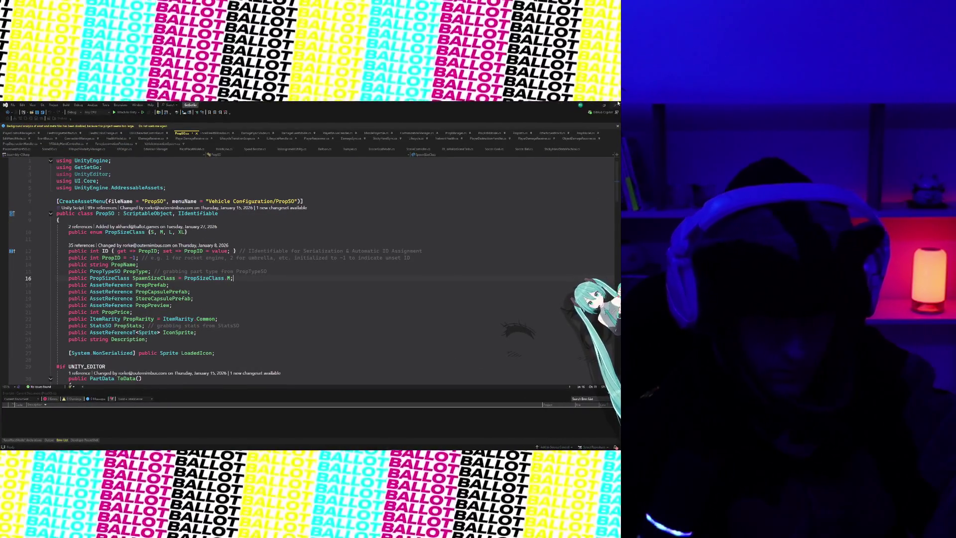
left_click(593, 105)
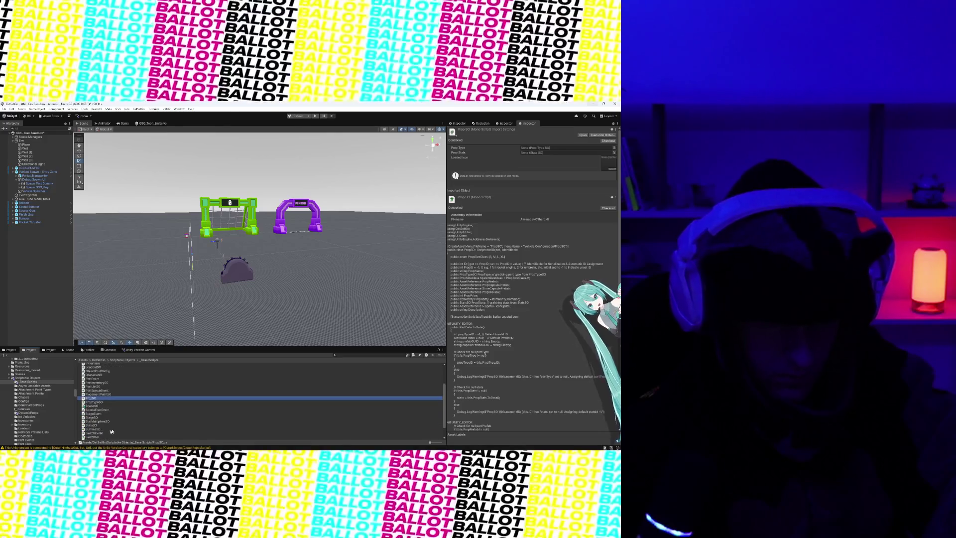
- Recheck SceneSO's Scriptable Objects/SceneSO menu entry, then glance through the GameObject/Component menus
left_click(99, 406)
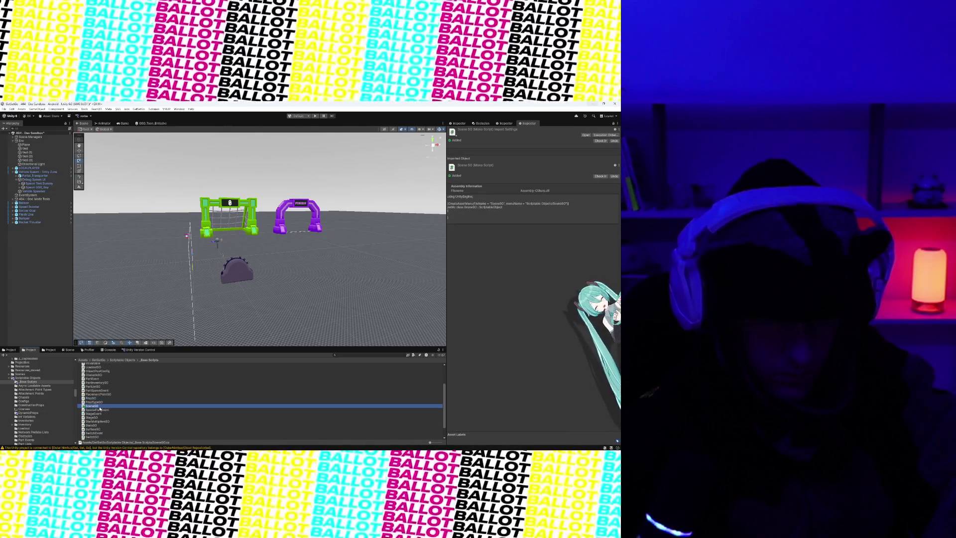
double_click(100, 407)
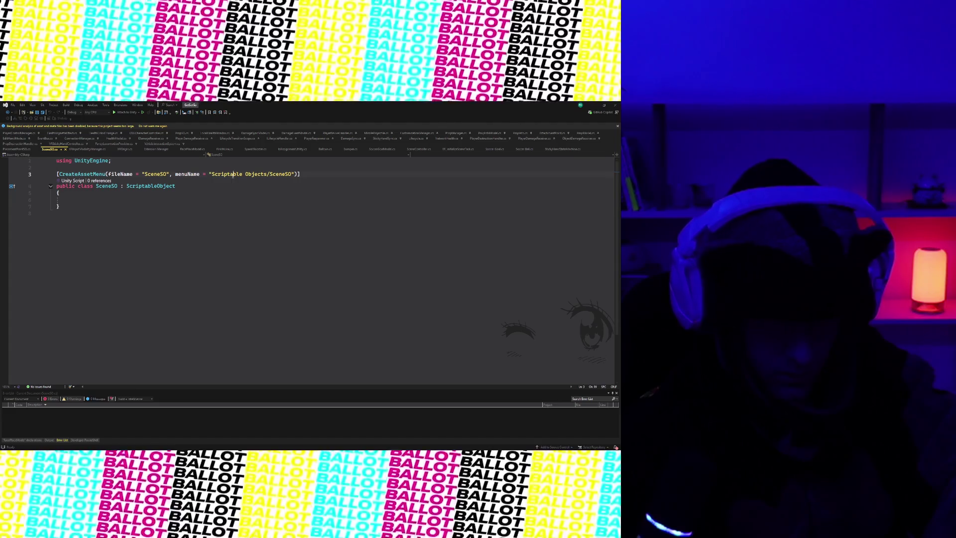
left_click(596, 106)
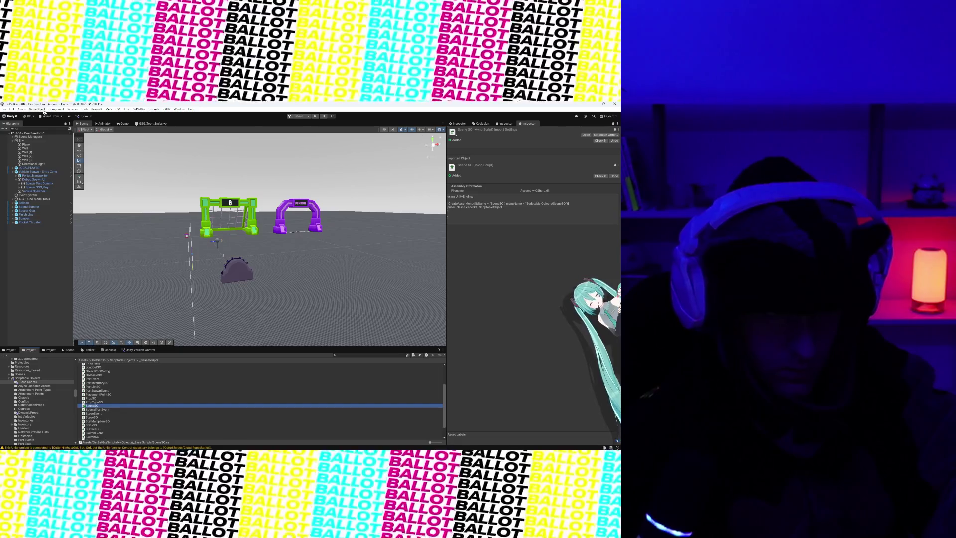
left_click(38, 109)
mouse_move(54, 109)
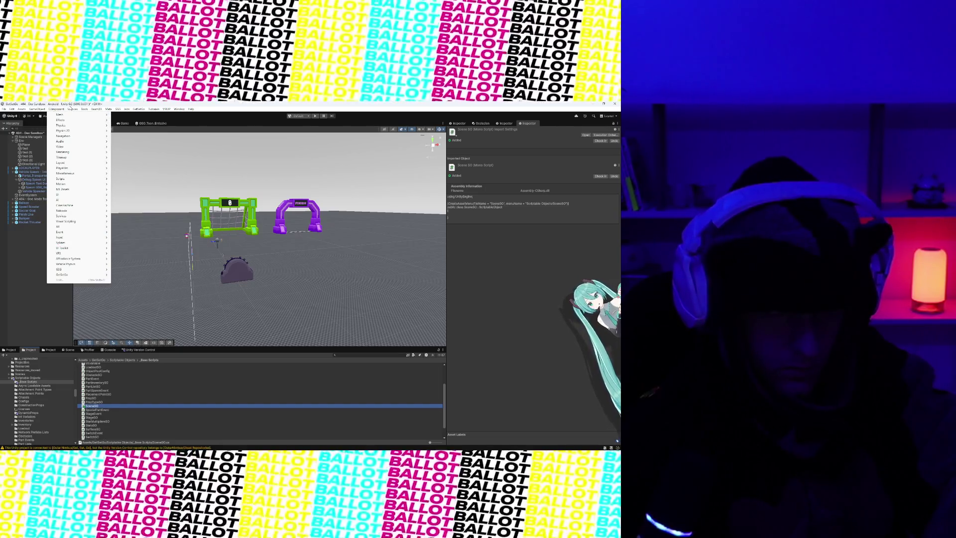
key("Escape")
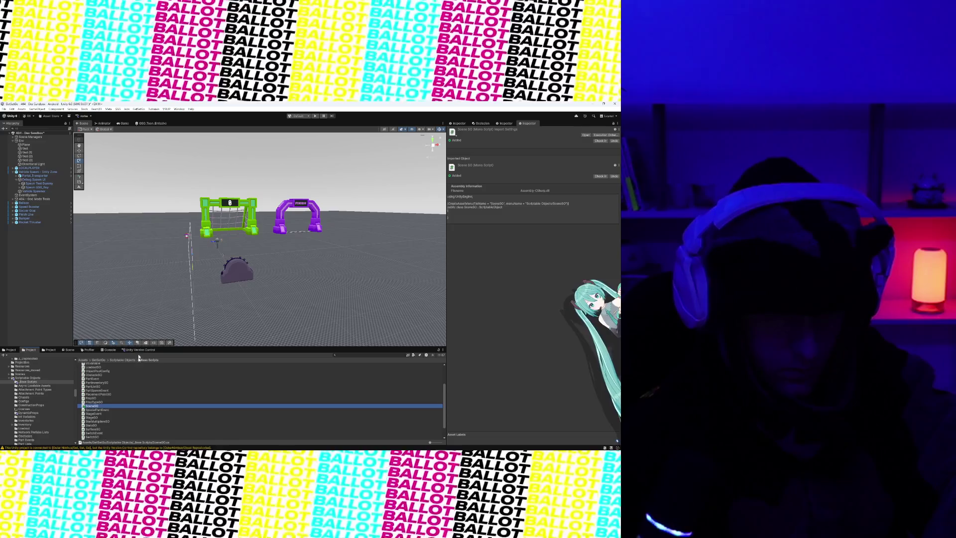
- Browse the Project window's Create submenus for the Scriptable Objects entry, then close the menu
right_click(137, 382)
mouse_move(199, 221)
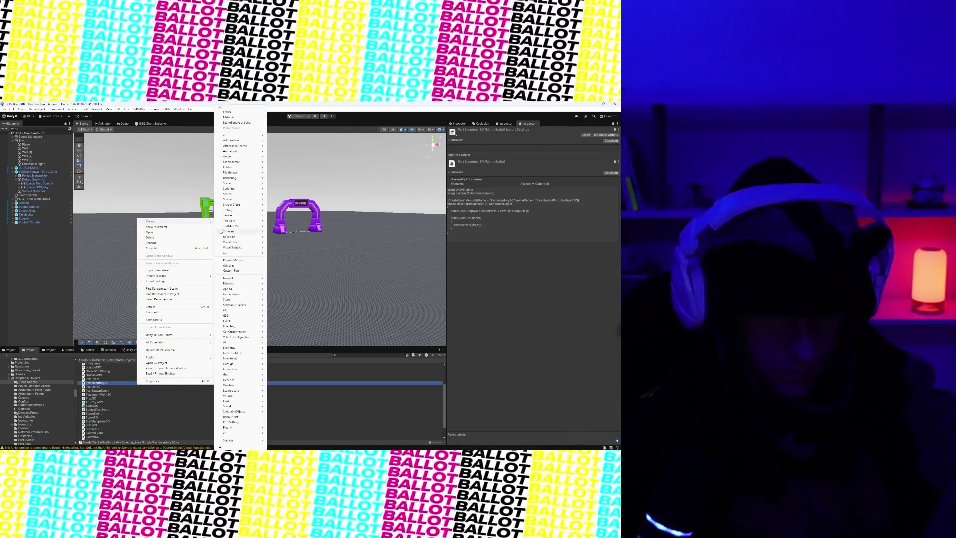
mouse_move(241, 317)
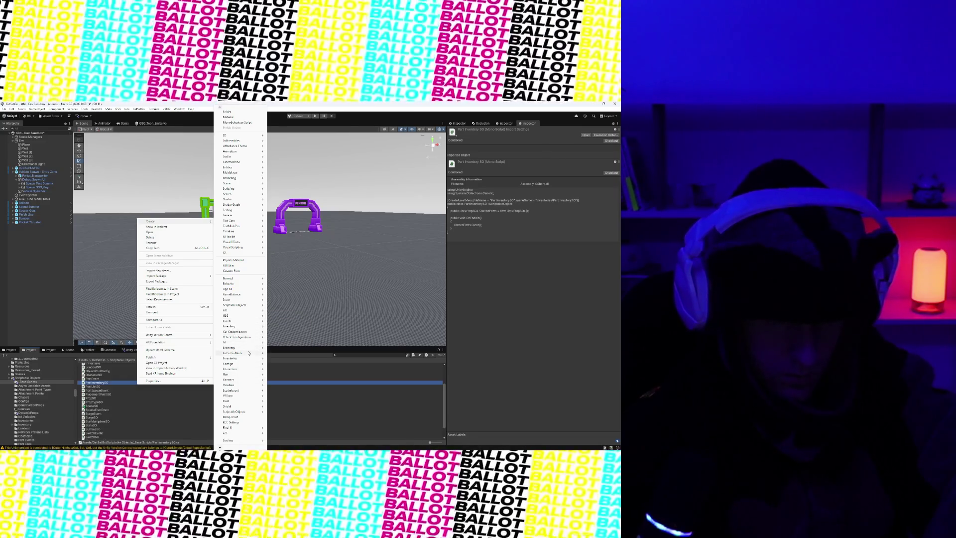
mouse_move(244, 370)
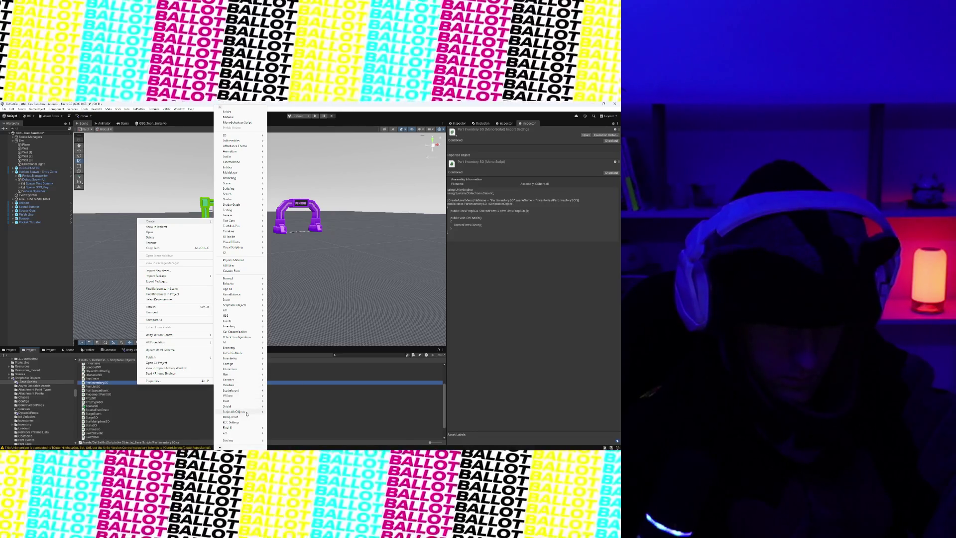
mouse_move(245, 407)
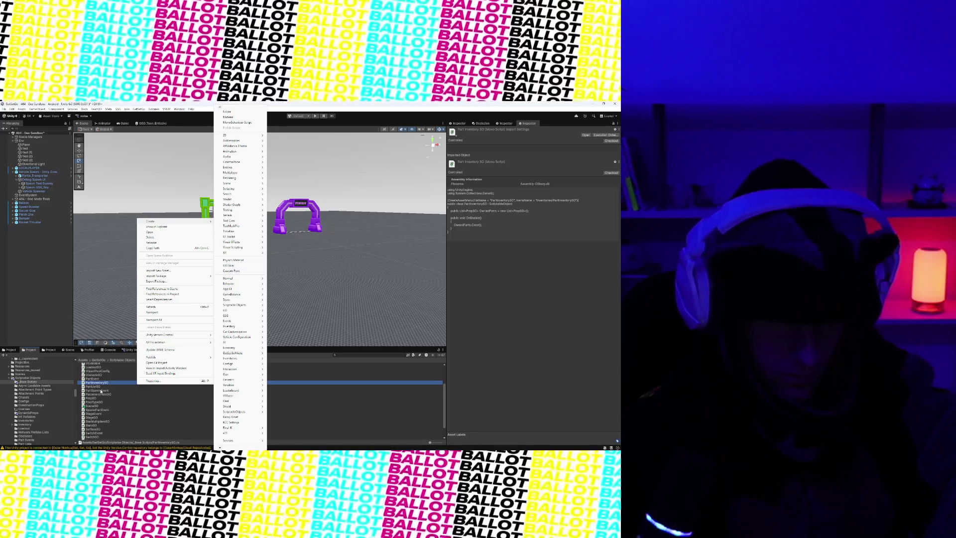
left_click(101, 385)
scroll(99, 407, "up", 2)
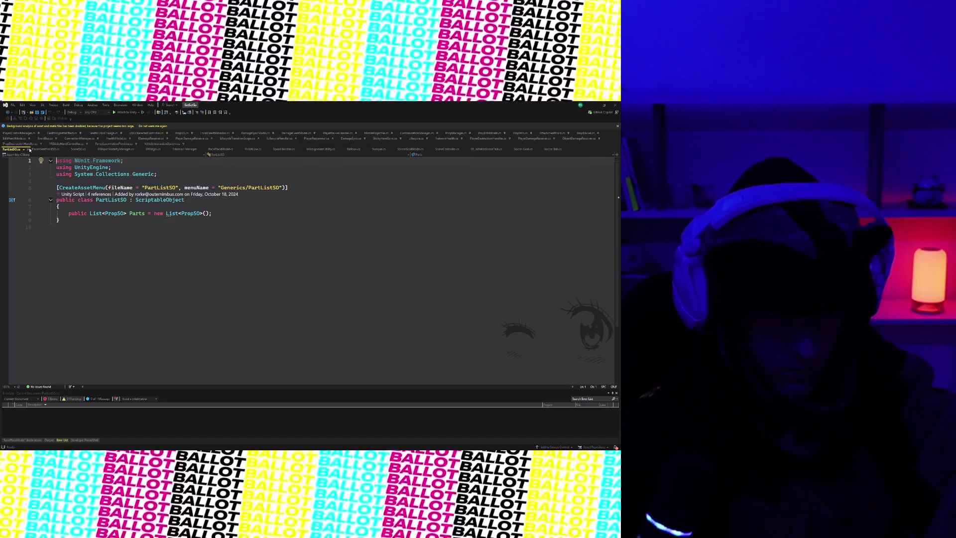
- Paste the copied PropSO field declarations into the empty SceneSO class
left_click(29, 149)
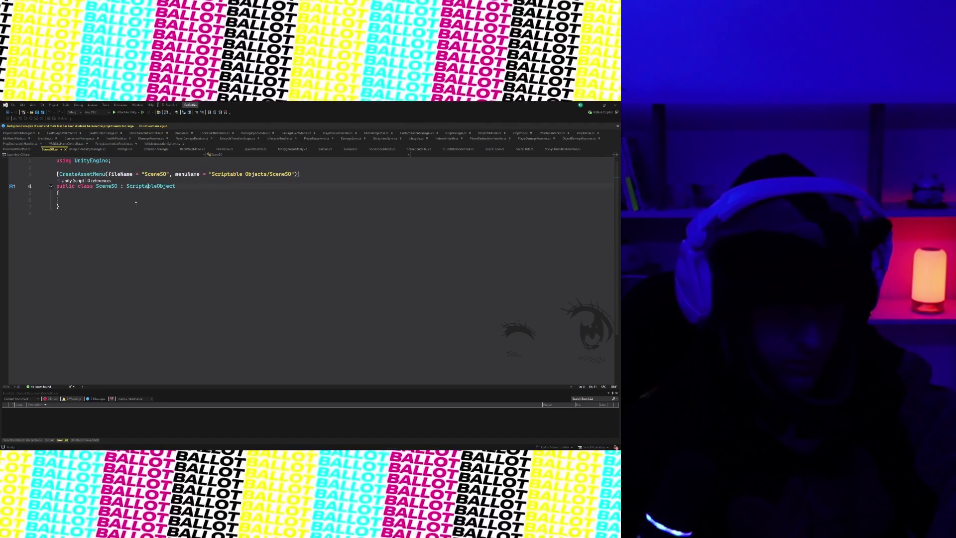
left_click(134, 199)
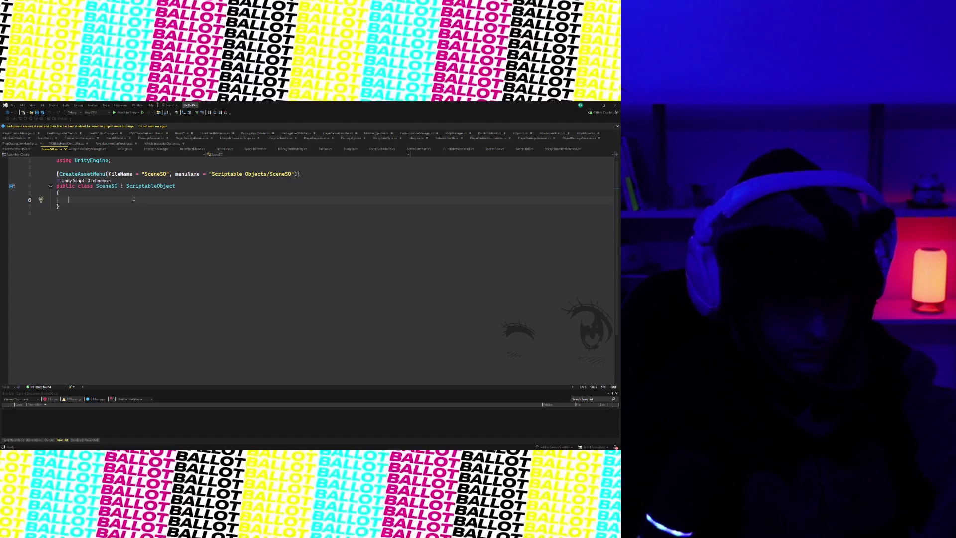
key("ctrl+v")
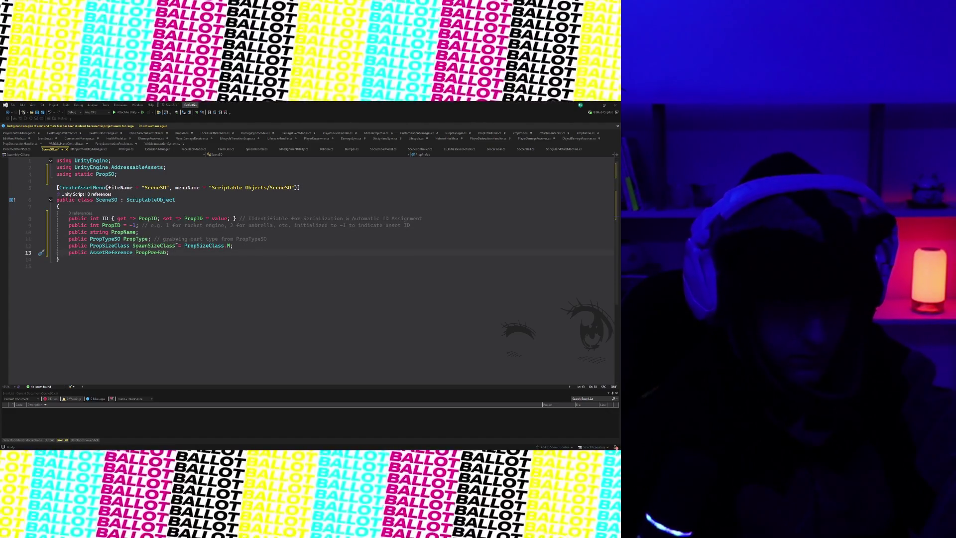
left_click(148, 219)
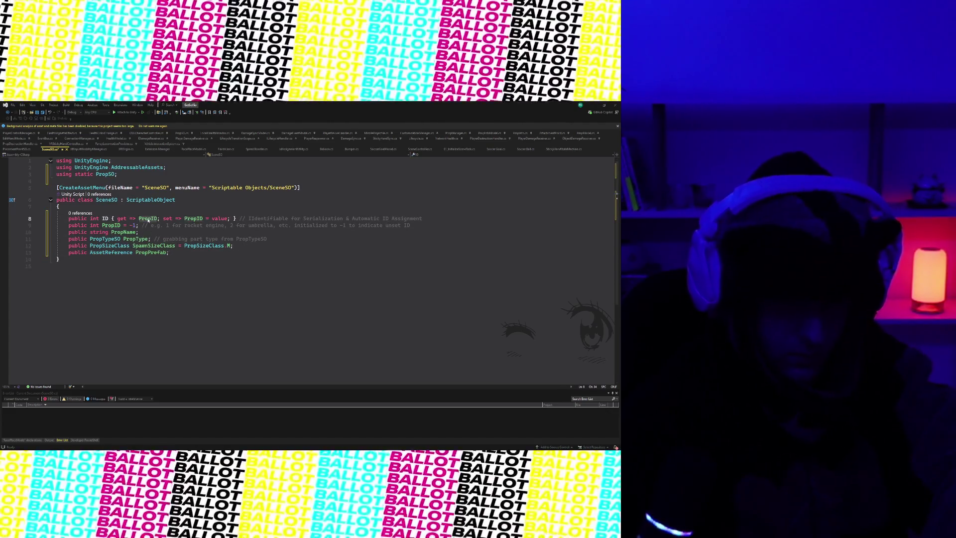
left_click(114, 232)
left_click(117, 227)
key("ctrl+r")
key("ctrl+r")
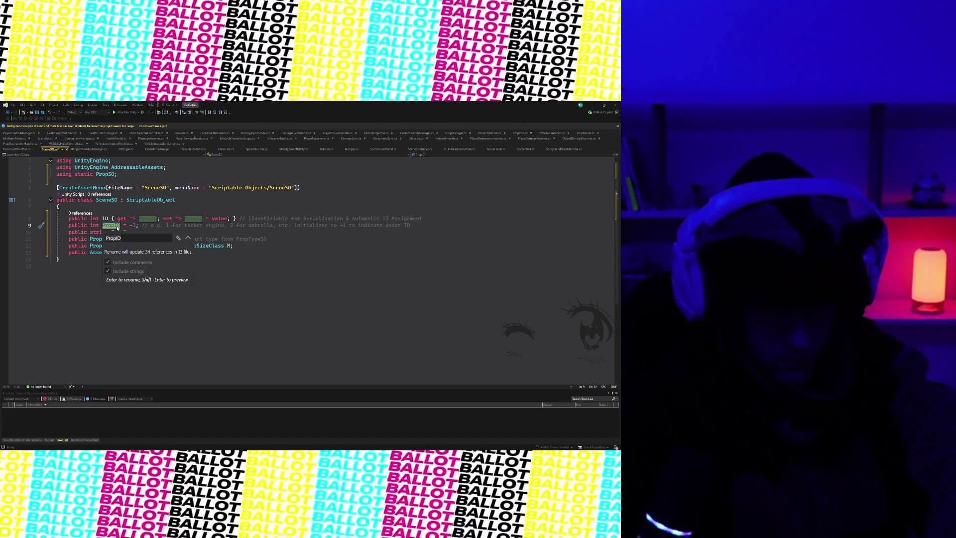
key("Escape")
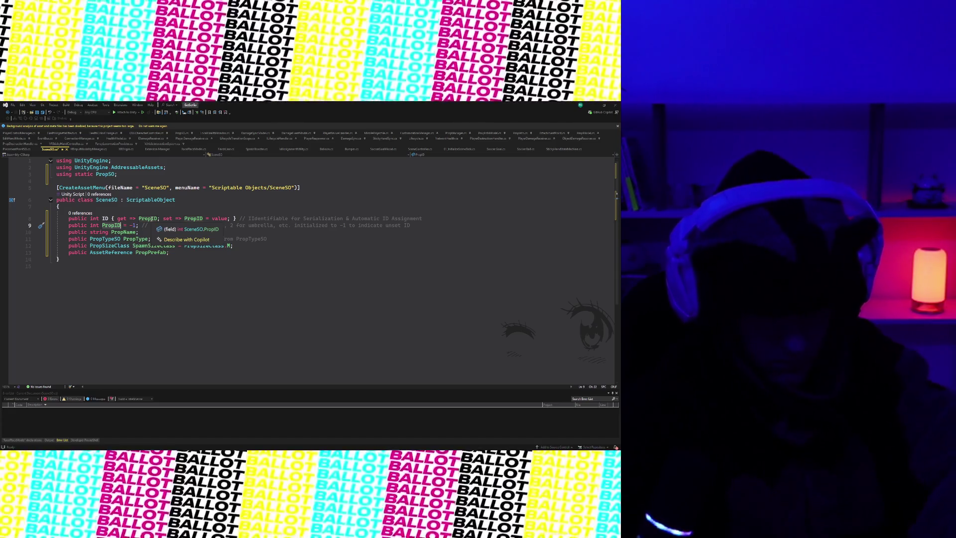
- Rename PropID to SceneID in the field and the ID property's getter and setter
type("SceneID")
left_click(151, 219)
double_click(151, 219)
type("SceneID")
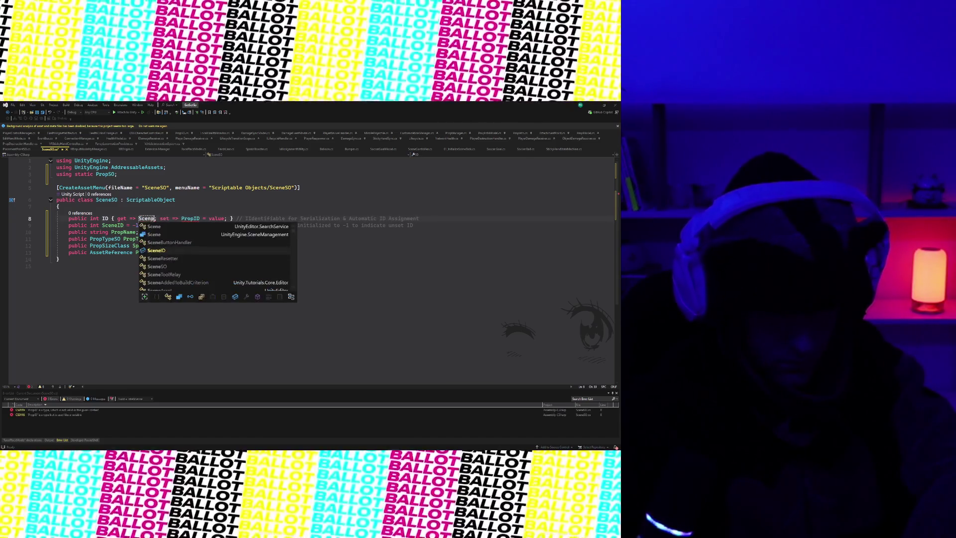
double_click(197, 219)
type("SceneID")
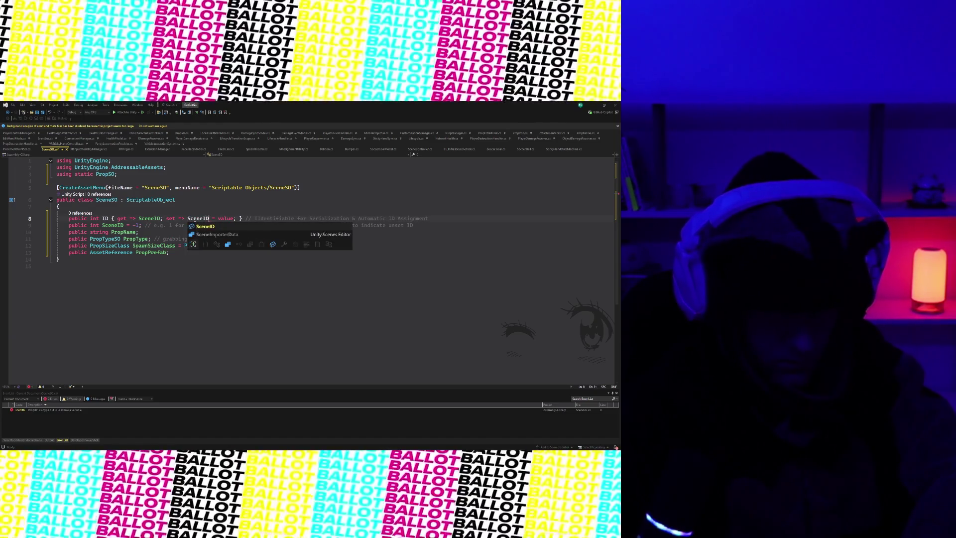
key("Escape")
- Rename PropName to SceneName and PropPrefab to SceneKey, deleting the PropType and SpawnSizeClass fields
double_click(124, 232)
type("SceneName")
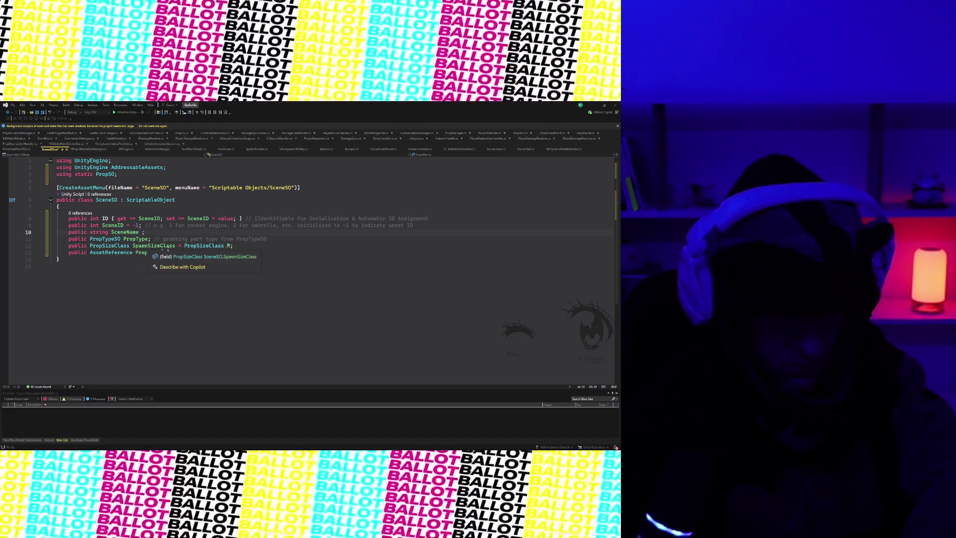
left_click(56, 239)
key("ctrl+x")
key("ctrl+x")
key("Up")
key("End")
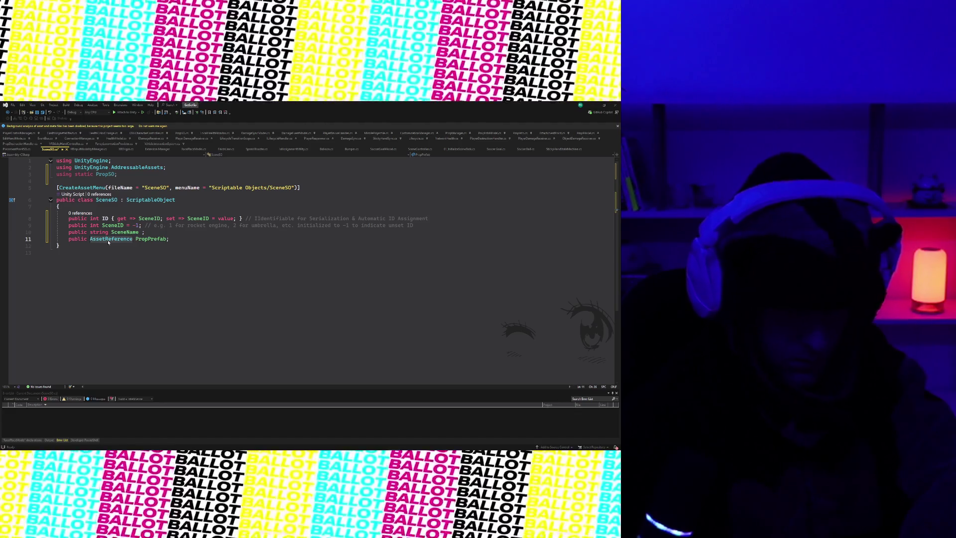
key("Down")
double_click(145, 238)
type("Scene")
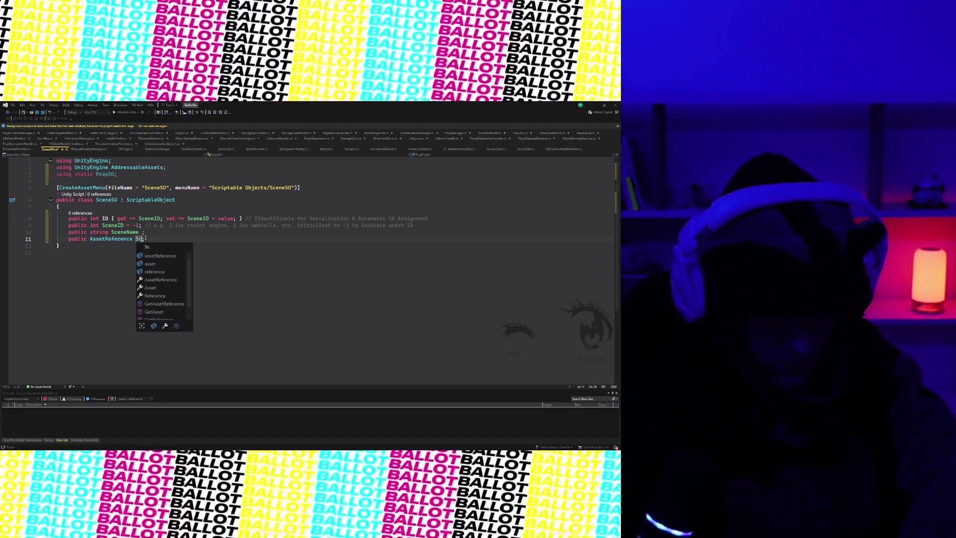
type("Key")
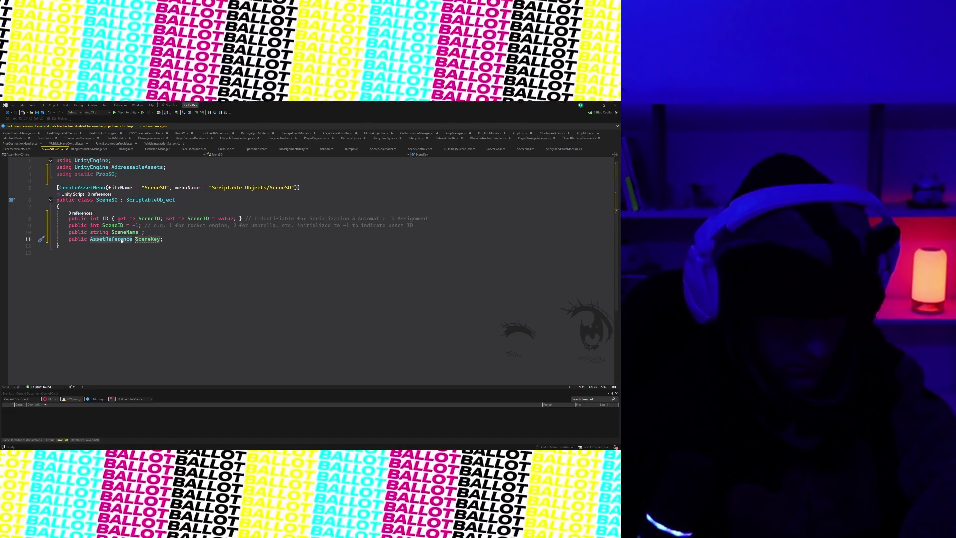
- Remove the 'using static PropSO;' import
left_click(166, 231)
left_click(211, 246)
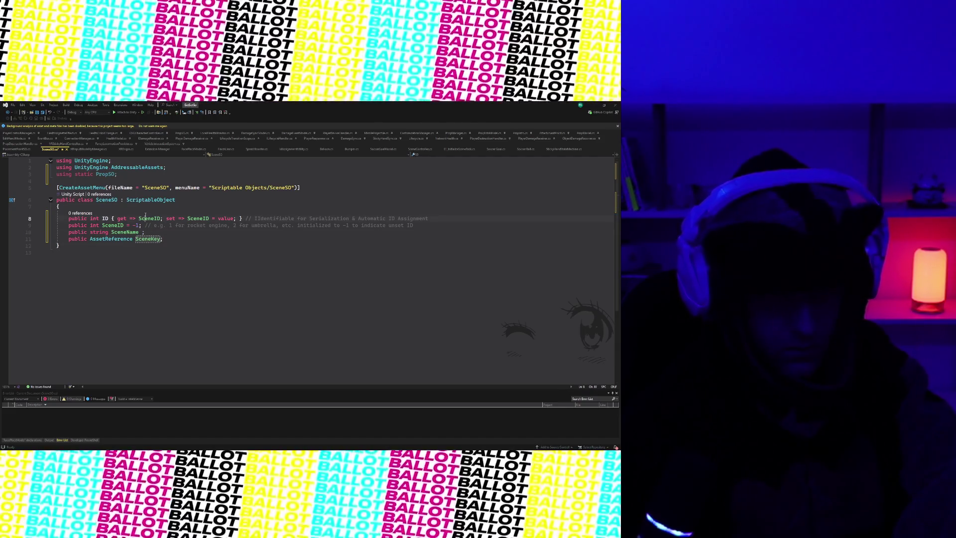
left_click(207, 278)
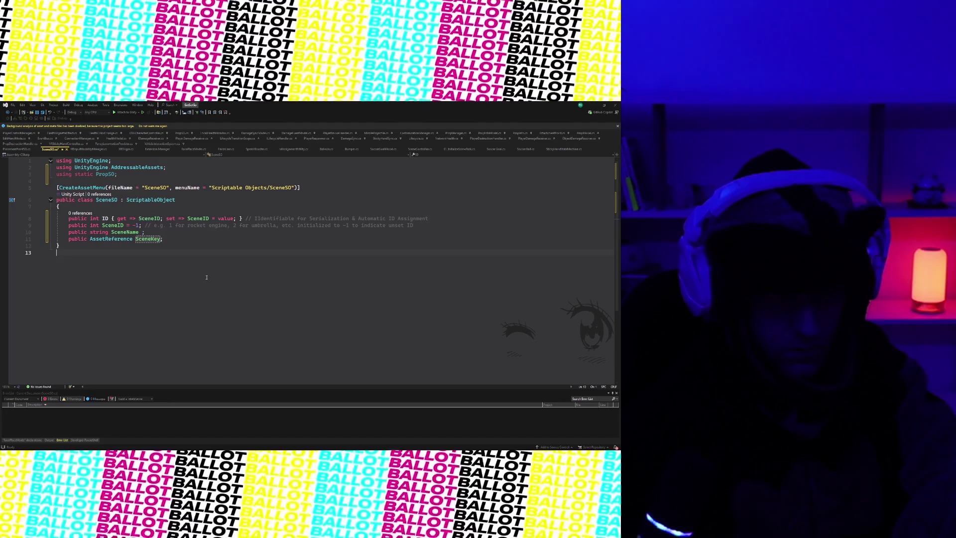
left_click(51, 174)
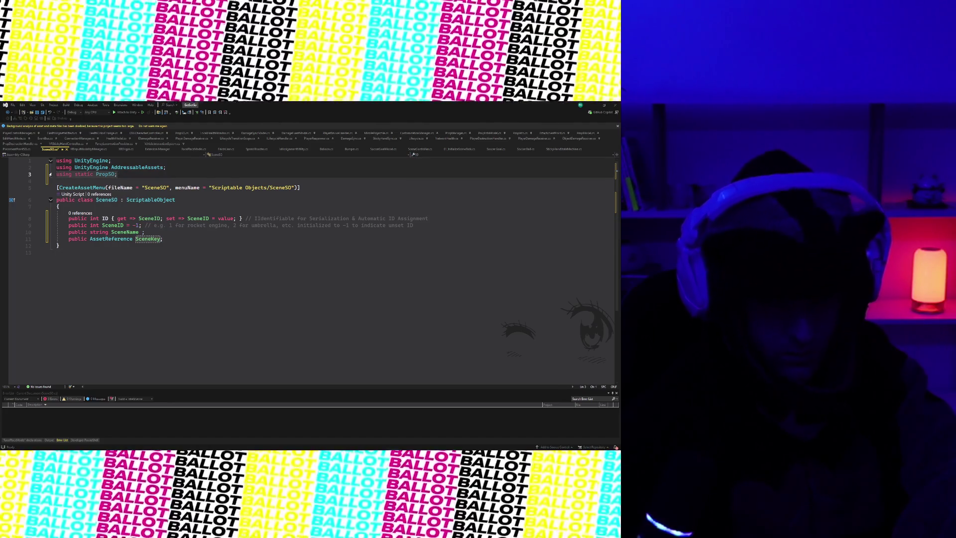
key("shift+End")
key("BackSpace")
key("BackSpace")
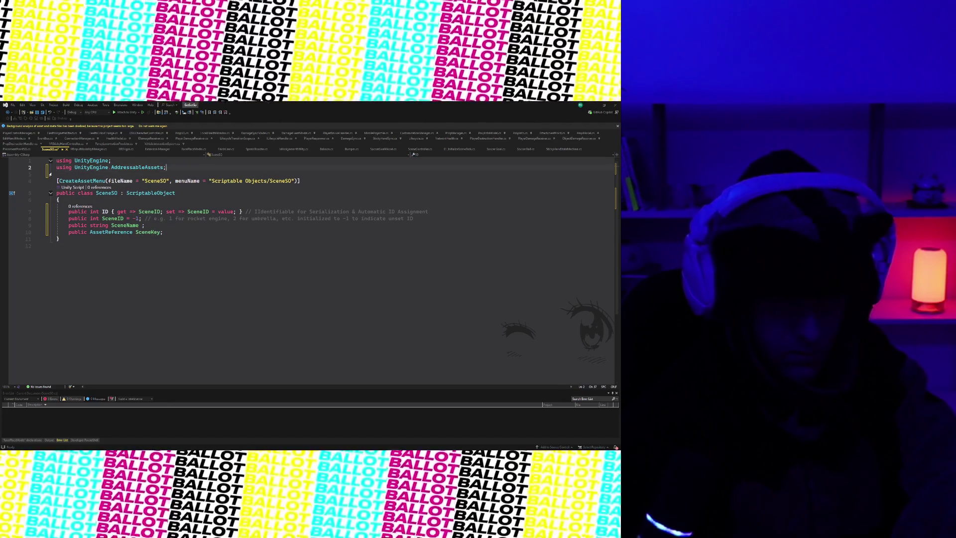
- Replace the SceneID comment's rocket engine and umbrella examples with 'for mars, 2 for moon etc.'
left_click(190, 234)
left_click_drag(424, 215, 255, 215)
left_click(264, 219)
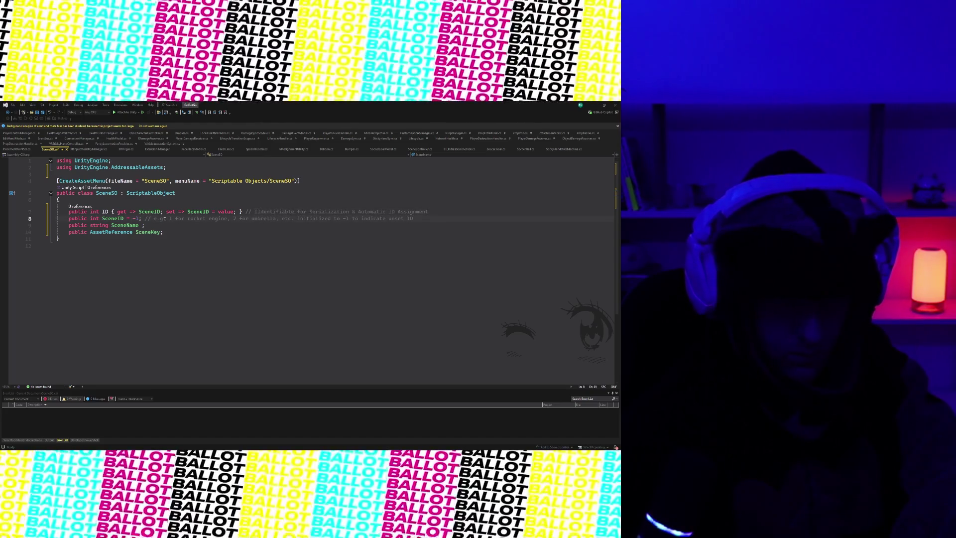
left_click_drag(143, 218, 413, 218)
left_click(416, 219)
left_click_drag(348, 221, 181, 219)
left_click_drag(294, 218, 173, 220)
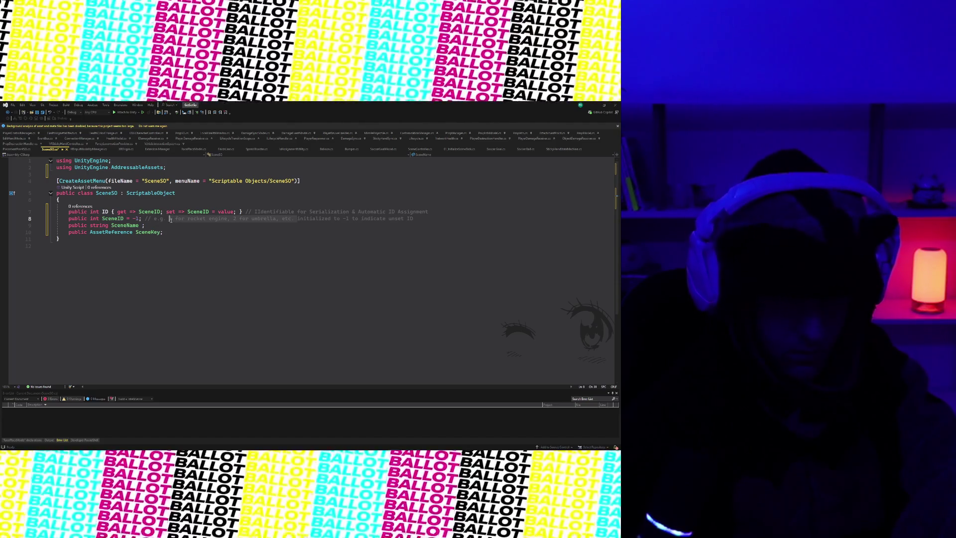
type("for mars, 2 ")
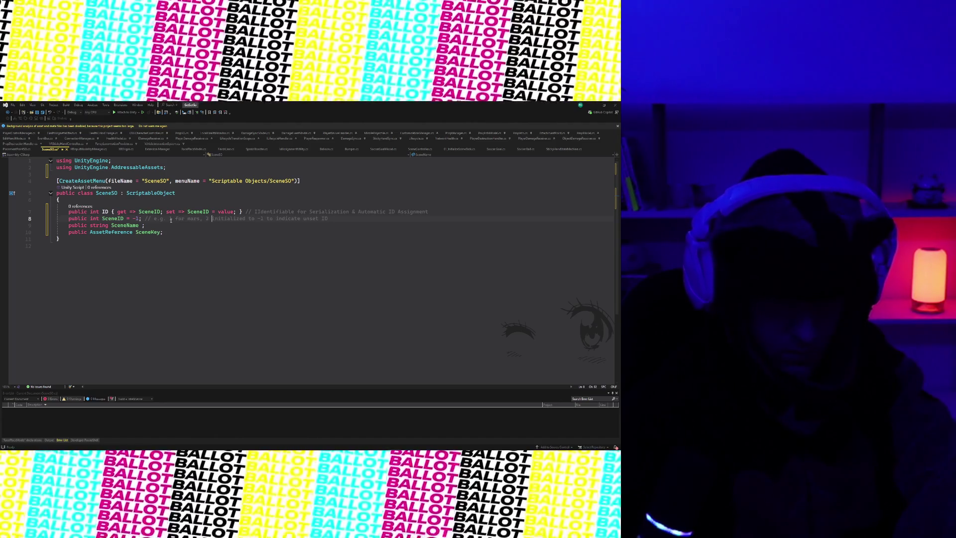
type("for moon etc.")
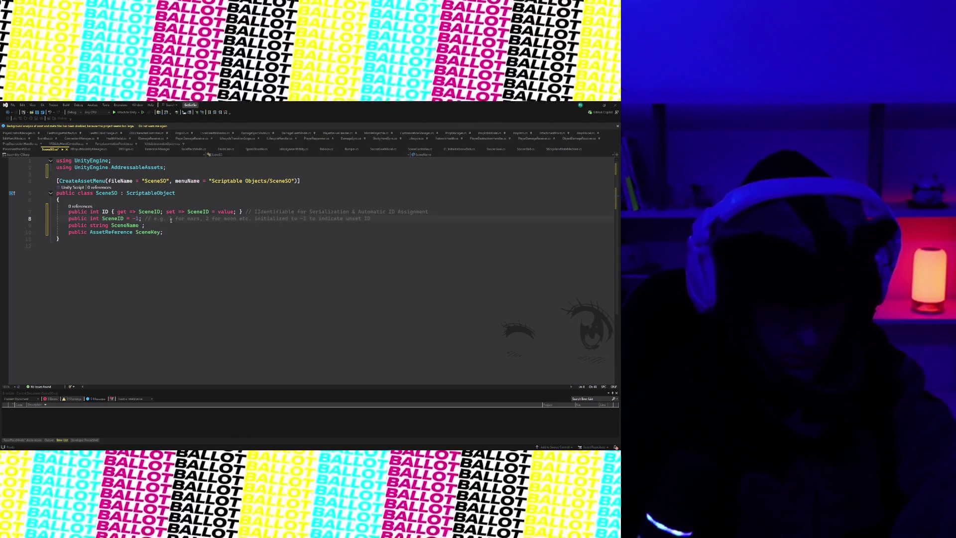
left_click(236, 245)
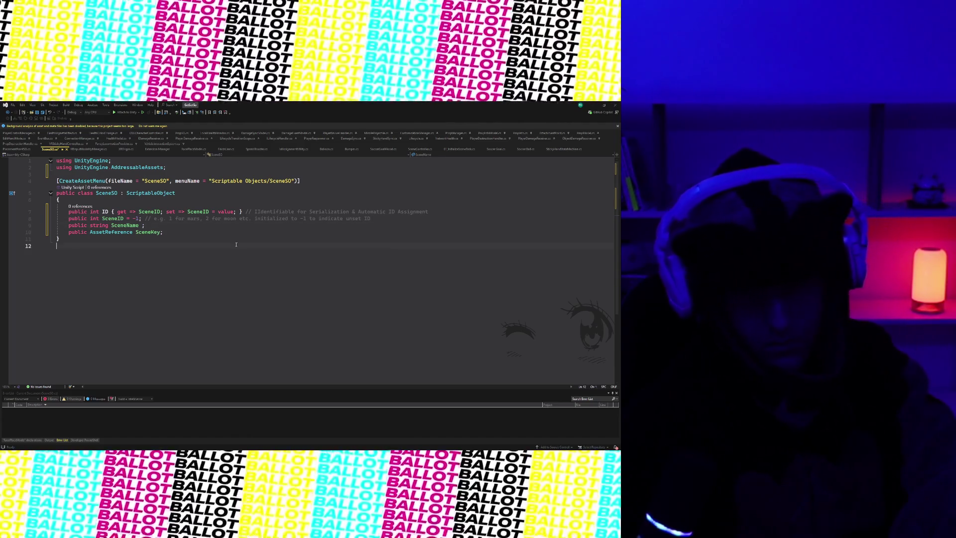
left_click(235, 232)
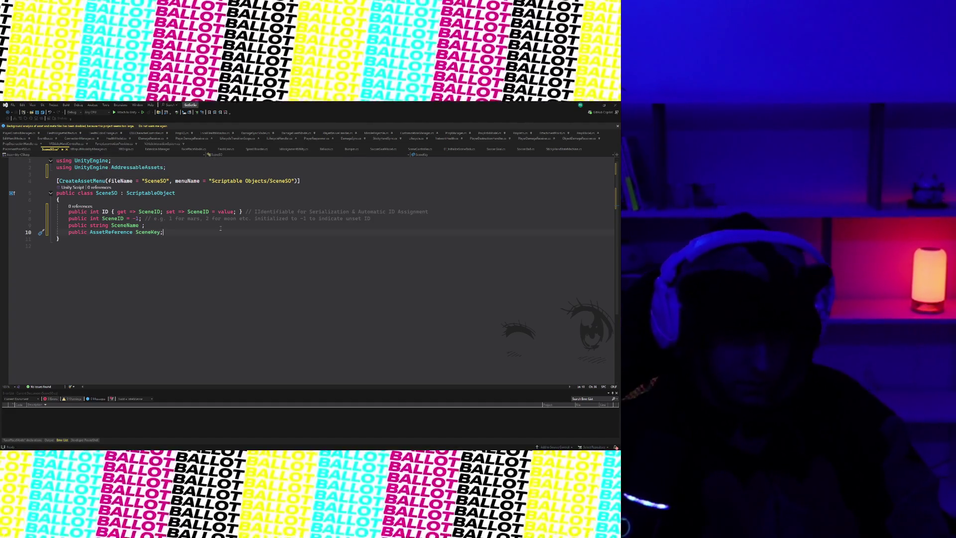
key("Return")
type("public Ad")
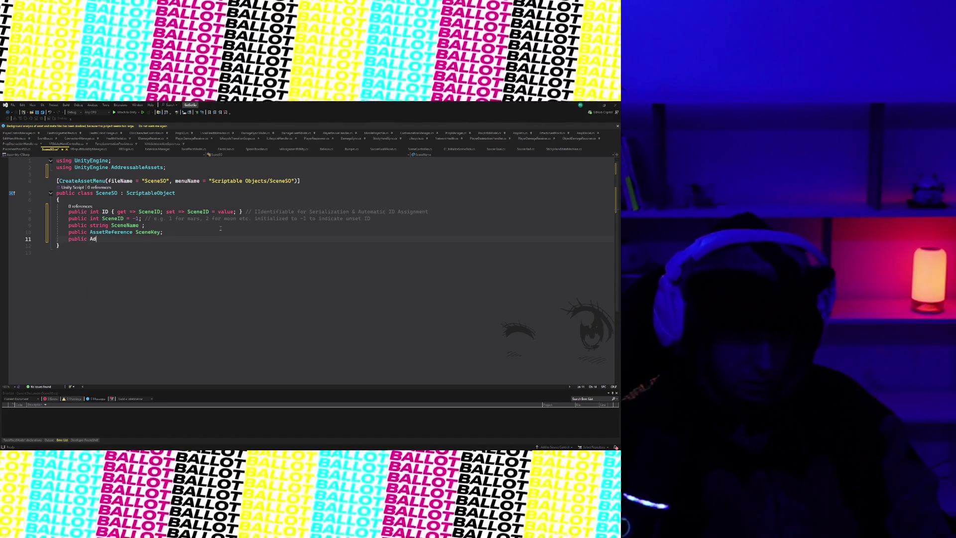
type("dressablesSp")
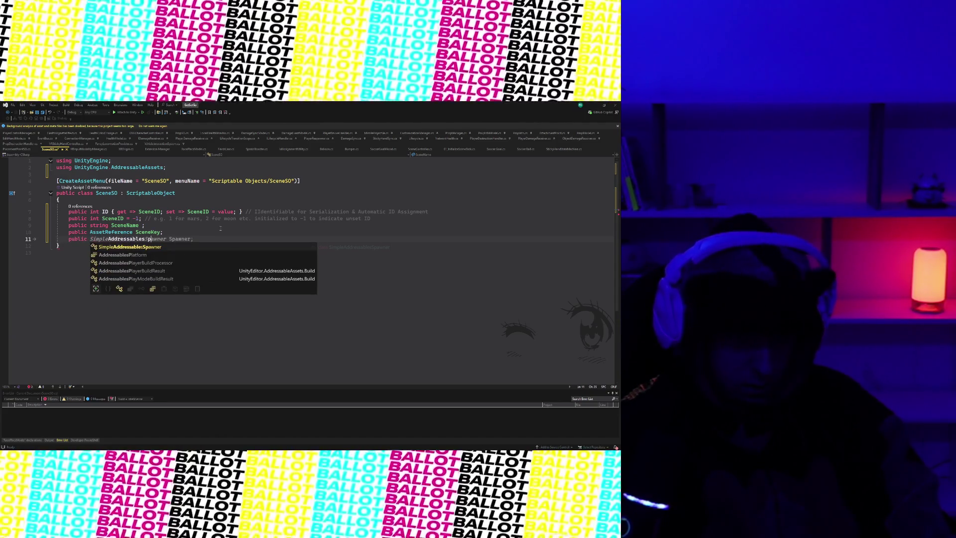
key("BackSpace")
key("BackSpace")
key("BackSpace")
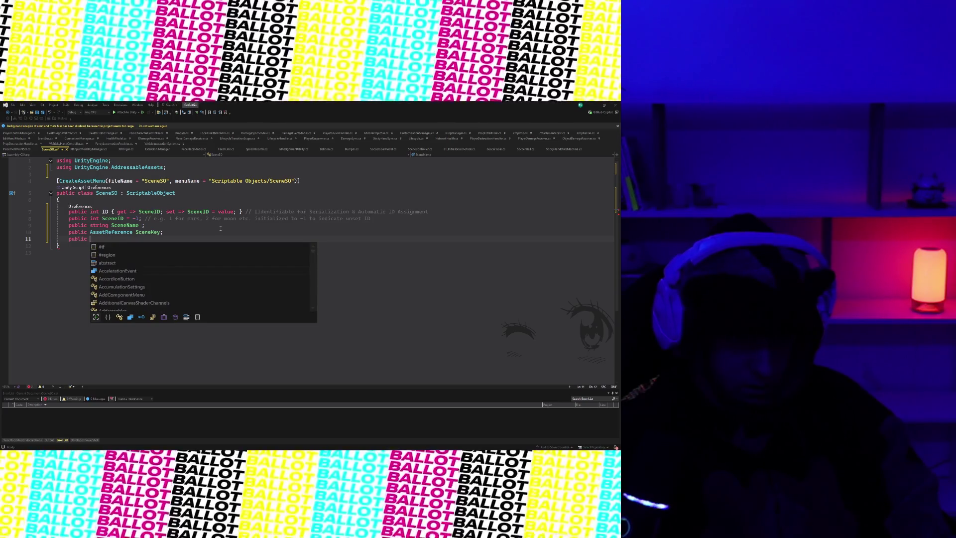
key("BackSpace")
key("BackSpace")
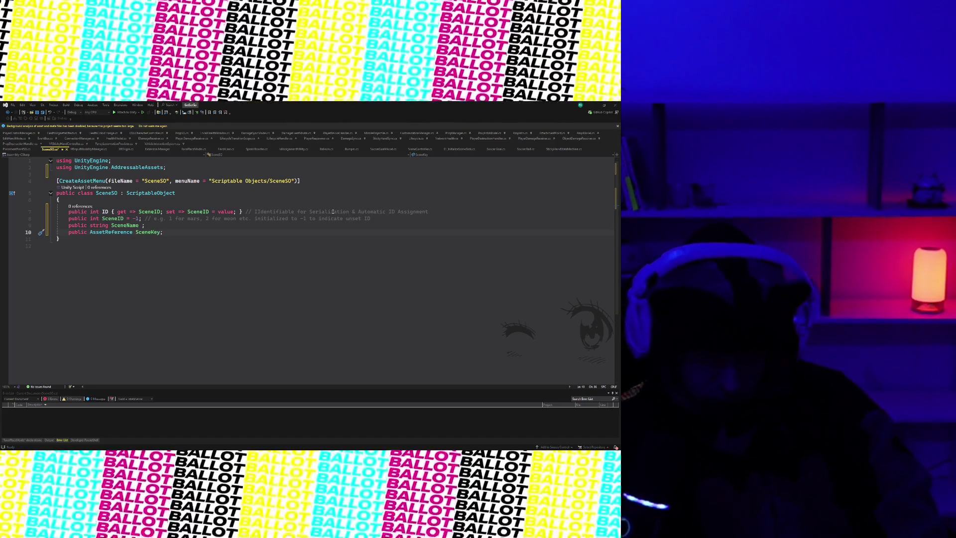
left_click(223, 204)
left_click(201, 234)
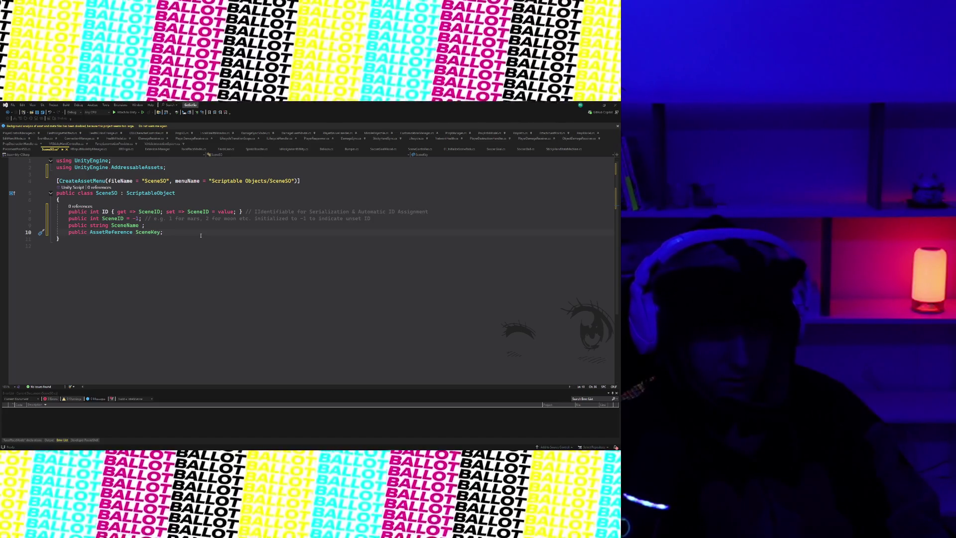
key("Up")
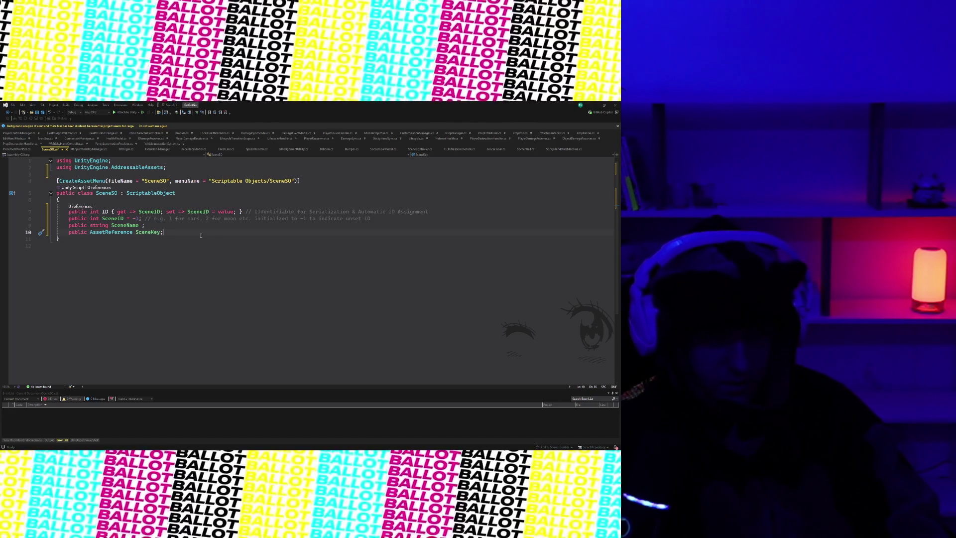
- Look up the IconSprite field in PropSO via Code Search
left_click_drag(65, 148, 30, 148)
left_click(256, 245)
key("ctrl+t")
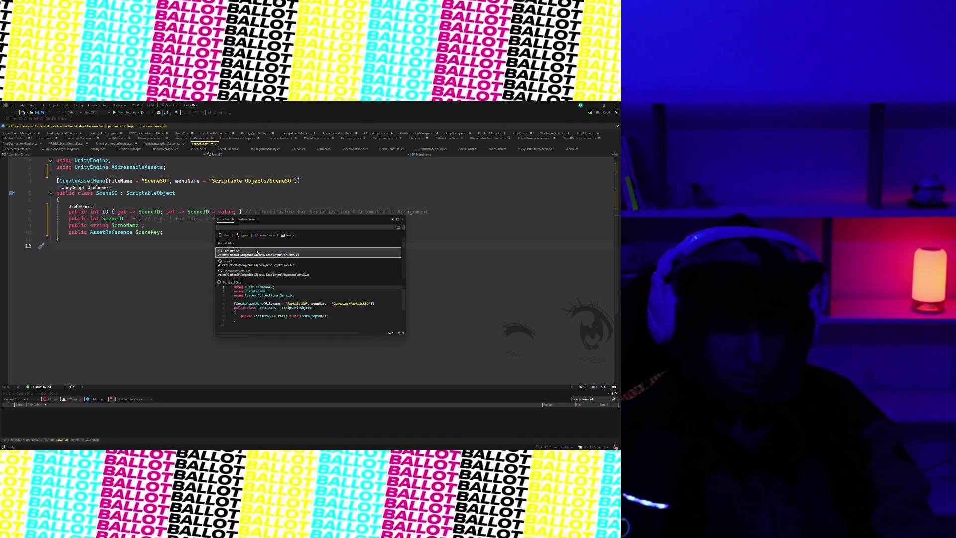
type("propSo")
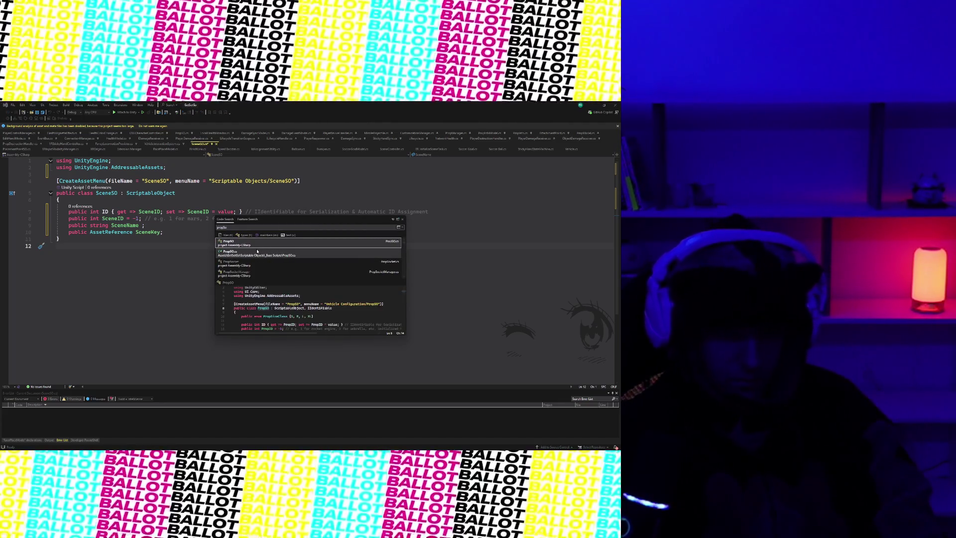
left_click(253, 242)
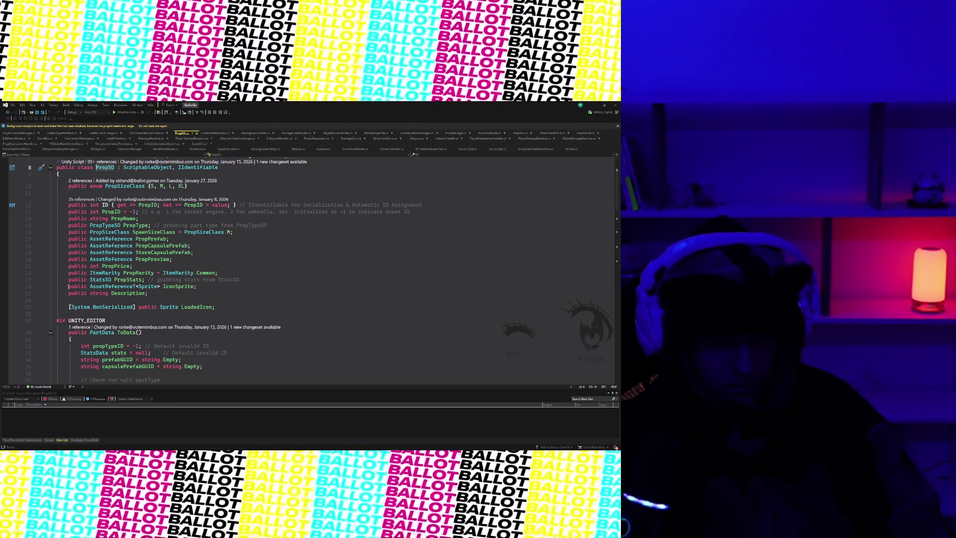
left_click(198, 286)
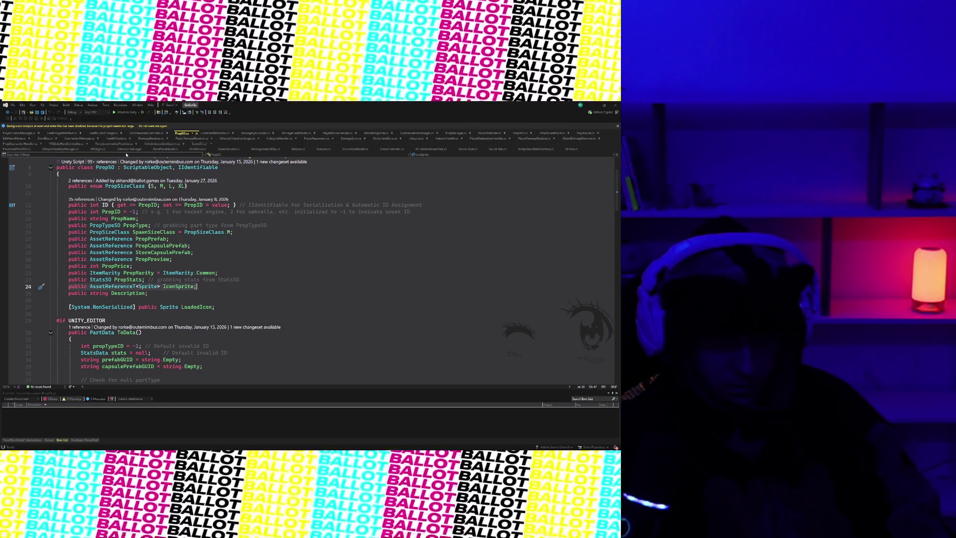
- Add 'public AssetReferenceT<Sprite> IconSprite;' below SceneKey in SceneSO
left_click(199, 143)
key("Return")
key("Tab")
left_click(176, 235)
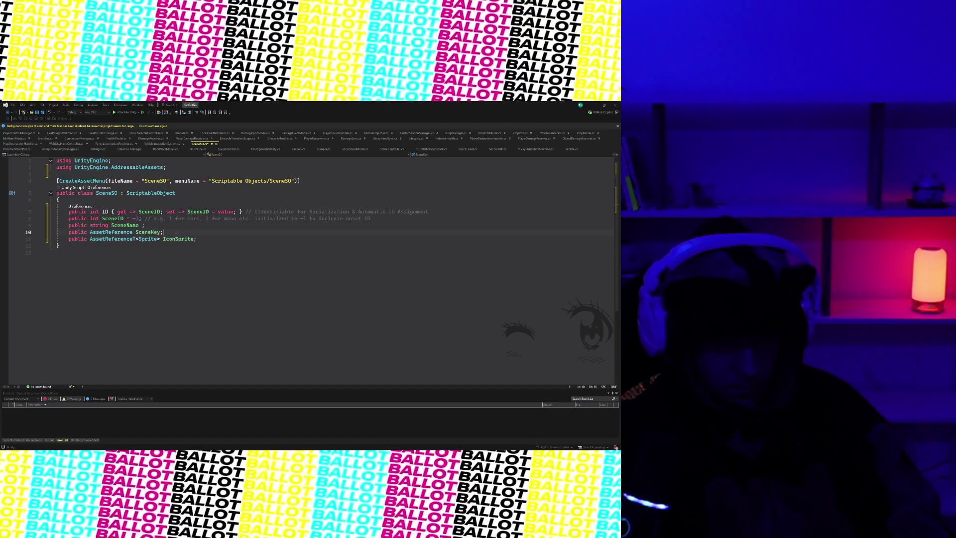
- Change the AssetReferenceT<Sprite> field name from IconSprite to PreviewSprite
left_click(218, 239)
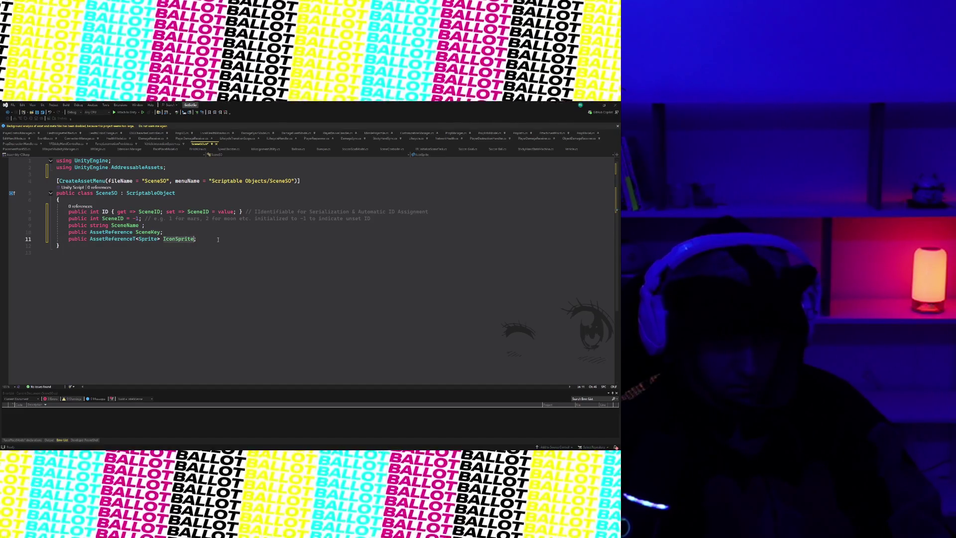
type("PreviewImage")
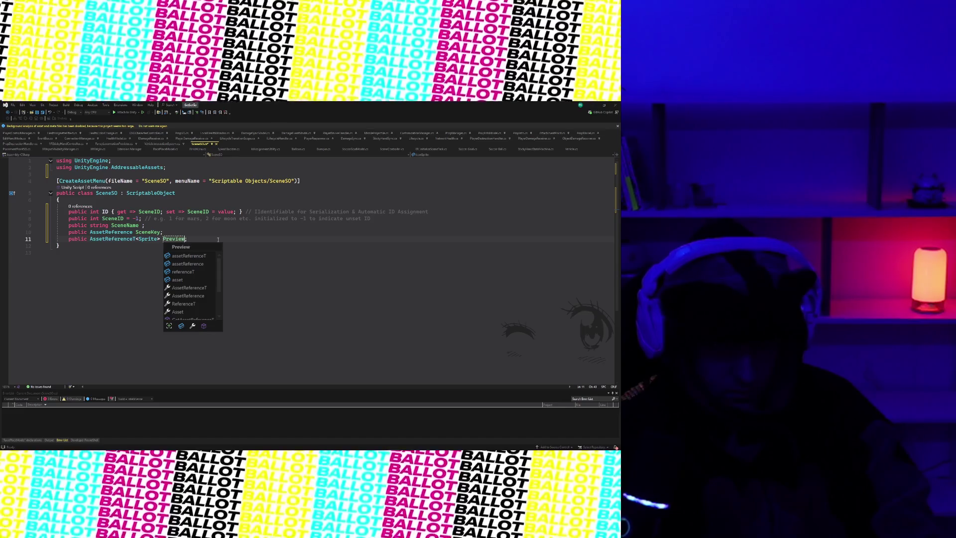
type("Sprite")
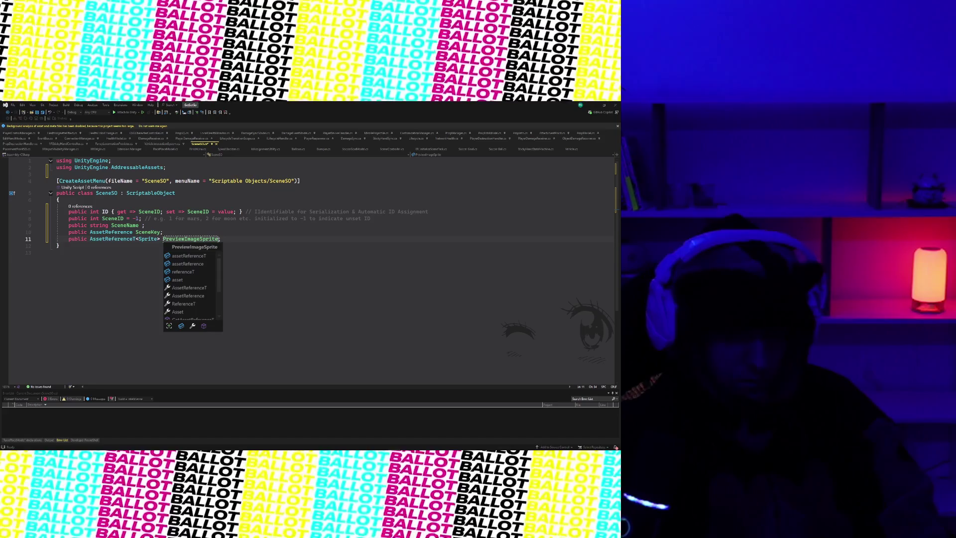
left_click(200, 239)
key("BackSpace")
key("BackSpace")
key("BackSpace")
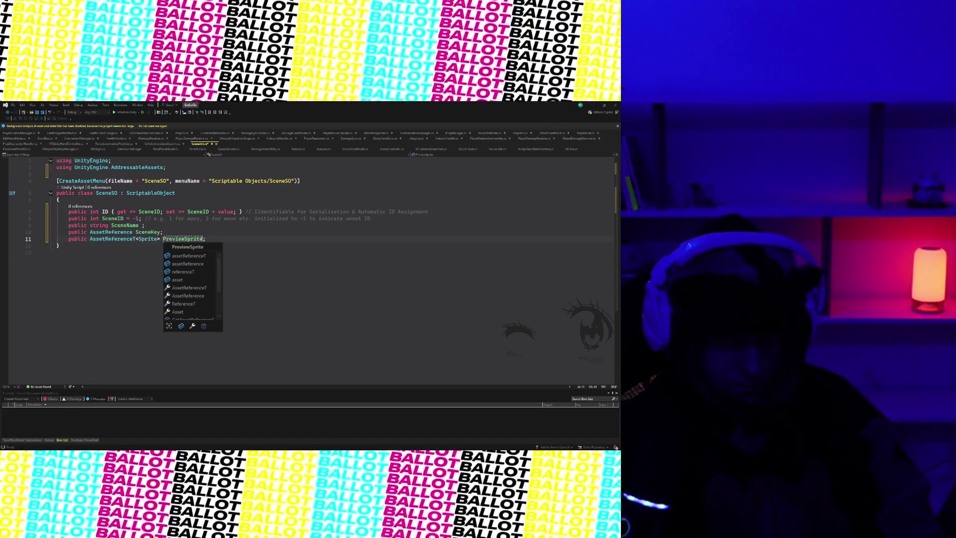
key("Escape")
key("Up")
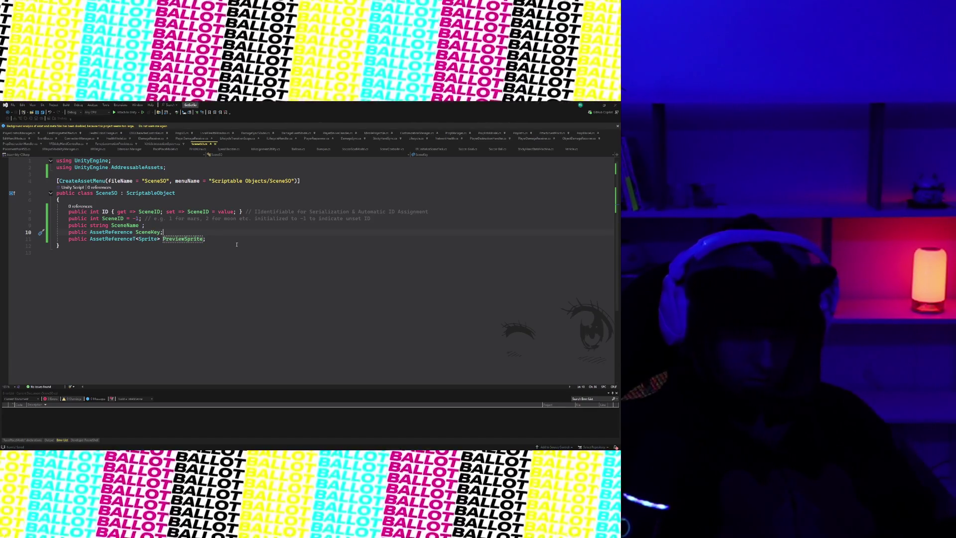
- Retype SceneKey as AssetReferenceT<Scene>, using Scene from UnityEngine.SceneManagement
left_click(134, 232)
type("T<Scene")
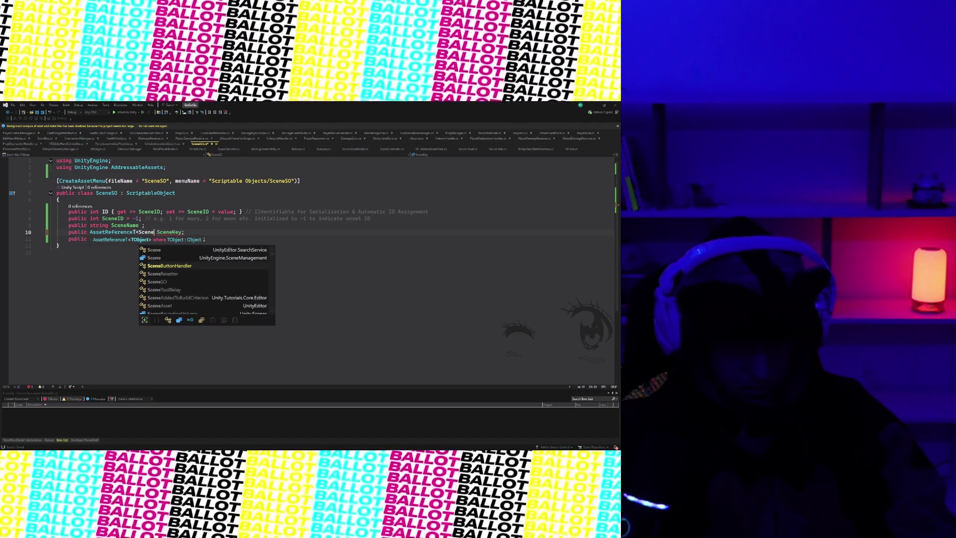
left_click(164, 249)
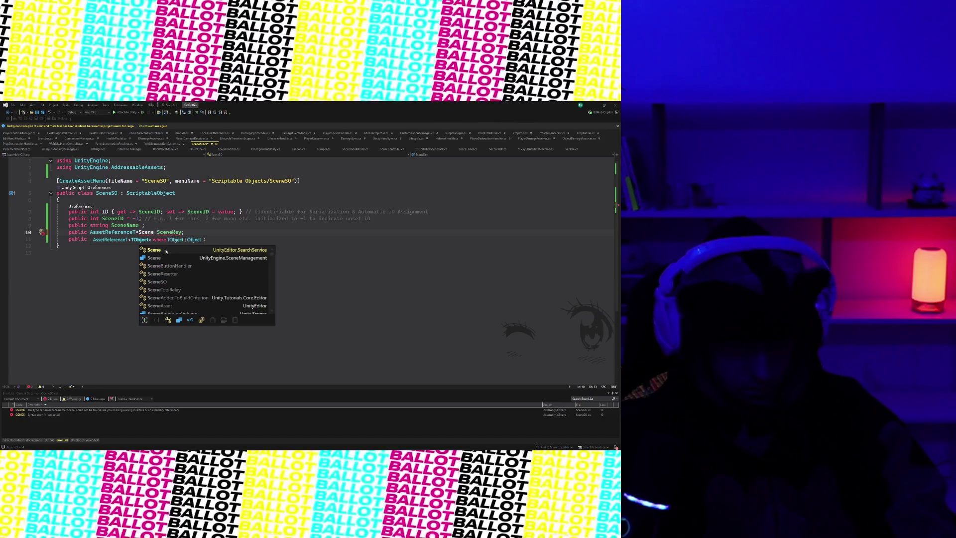
double_click(167, 251)
key("BackSpace")
key("BackSpace")
key("BackSpace")
key("ctrl+space")
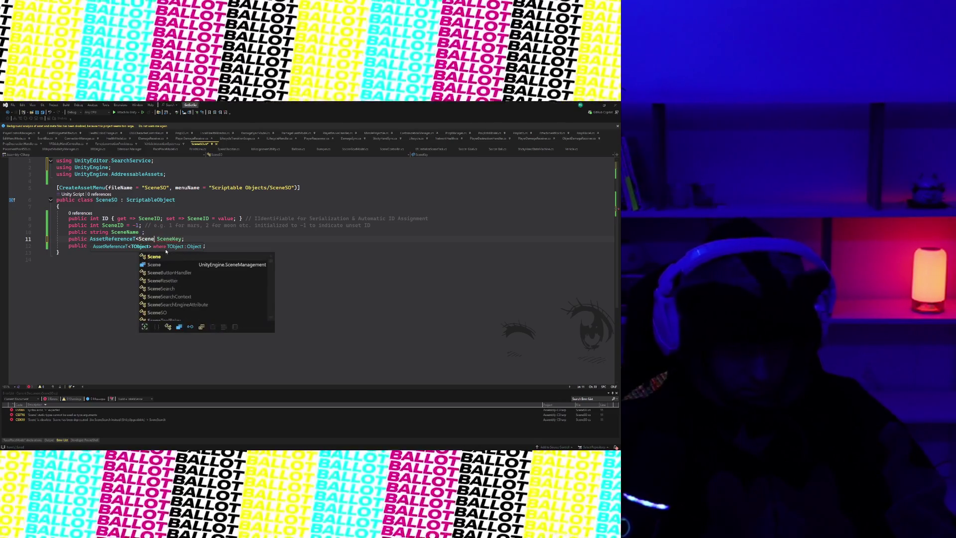
double_click(166, 262)
type(">")
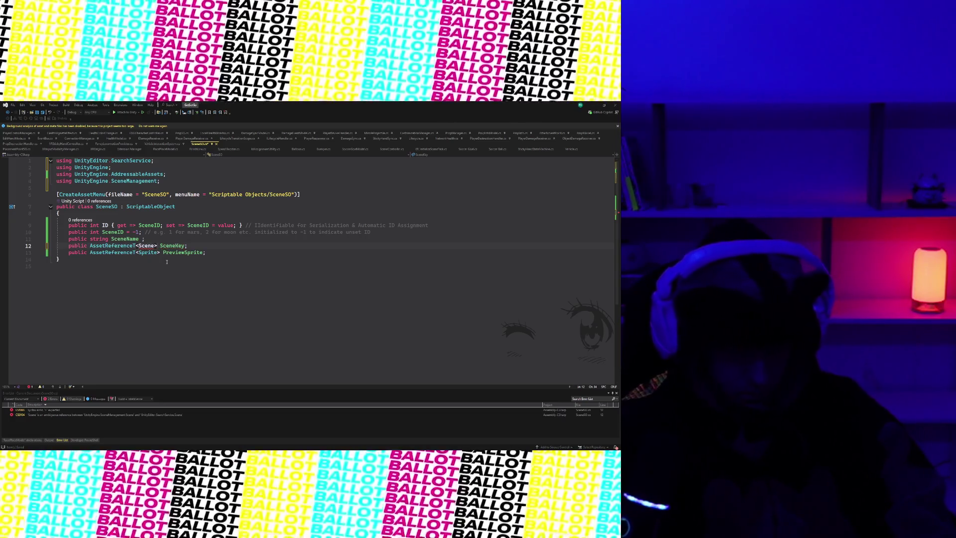
mouse_move(146, 246)
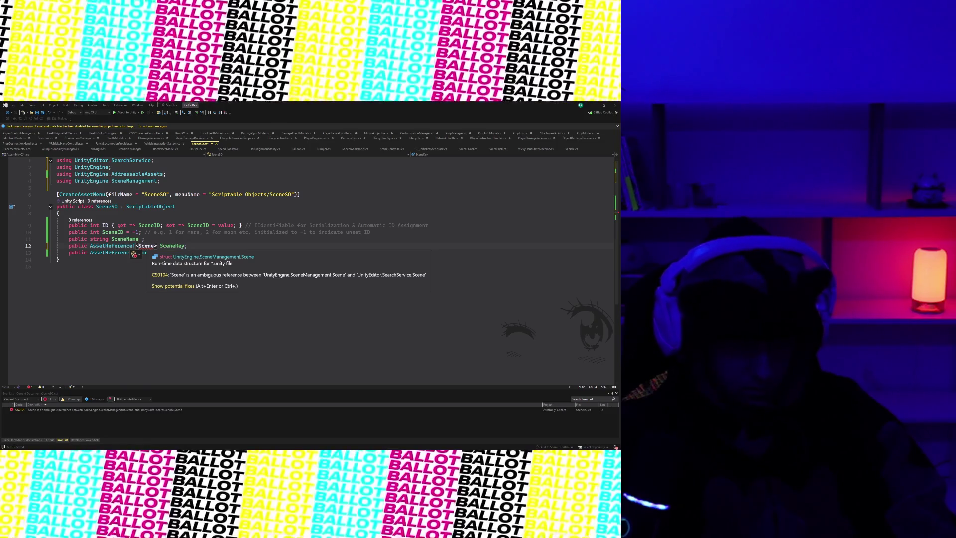
- Delete the UnityEditor.SearchService import and bring up Copilot inline chat about the CS0315 error
left_click(28, 161)
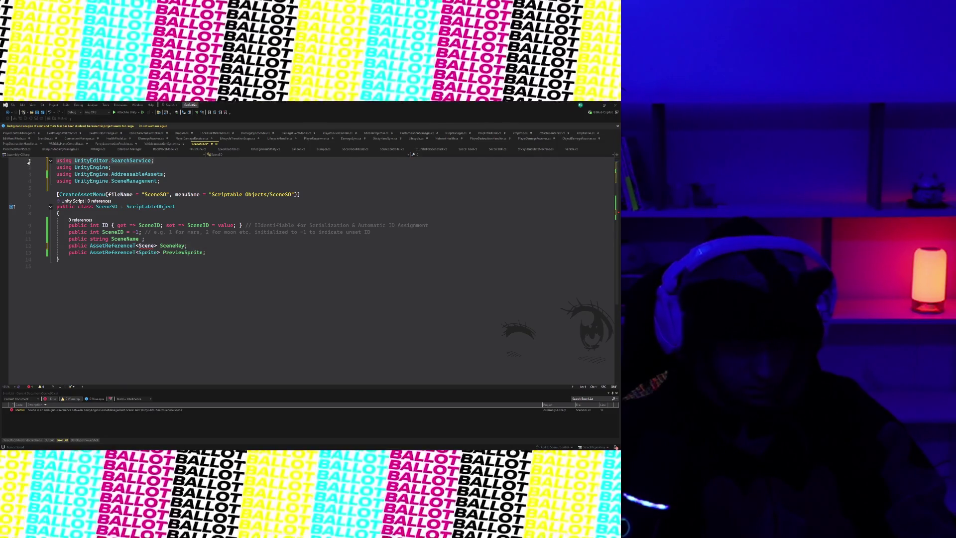
key("Delete")
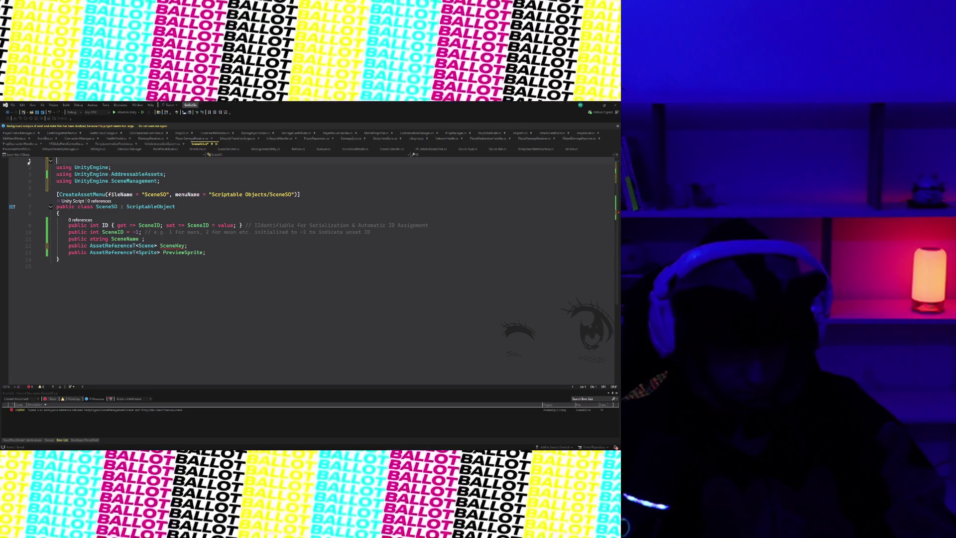
key("Delete")
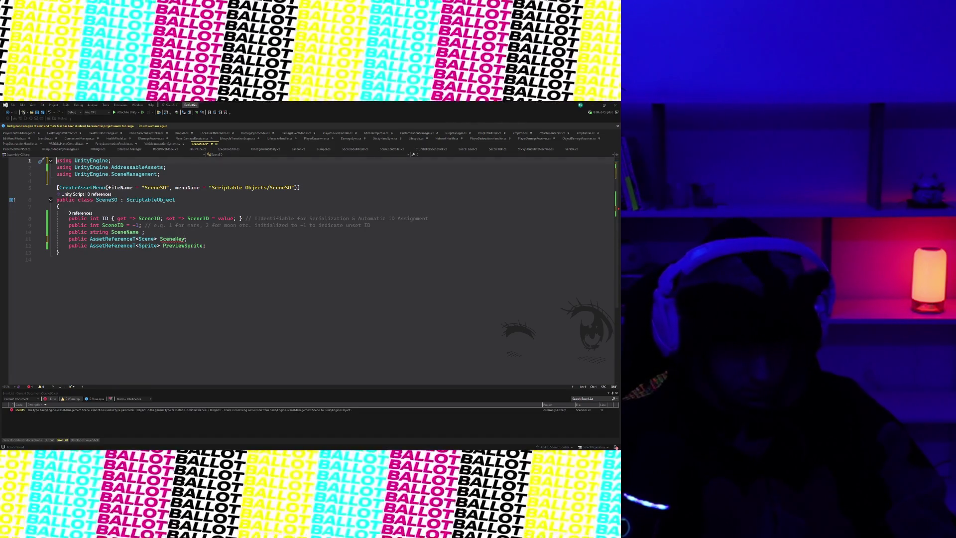
mouse_move(175, 237)
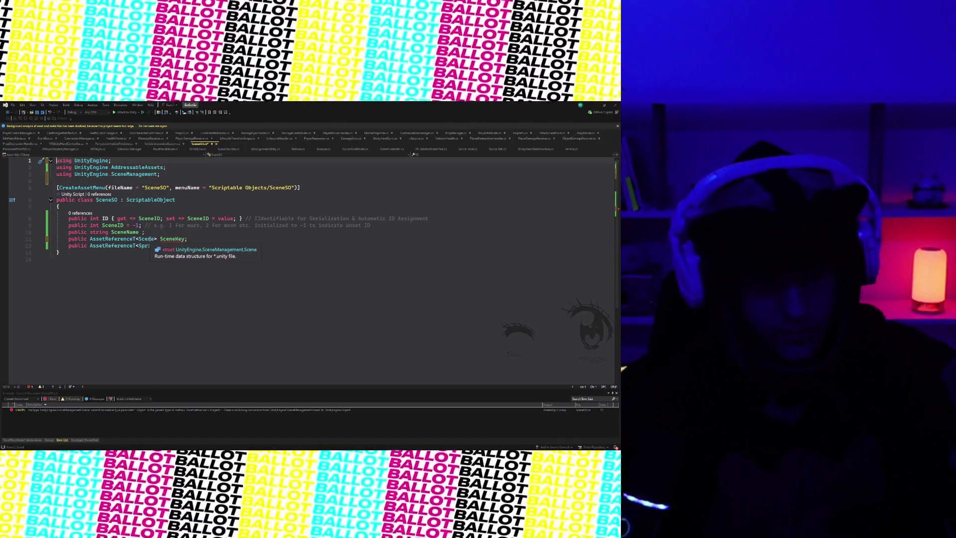
scroll(150, 239, "down", 1)
left_click(150, 238)
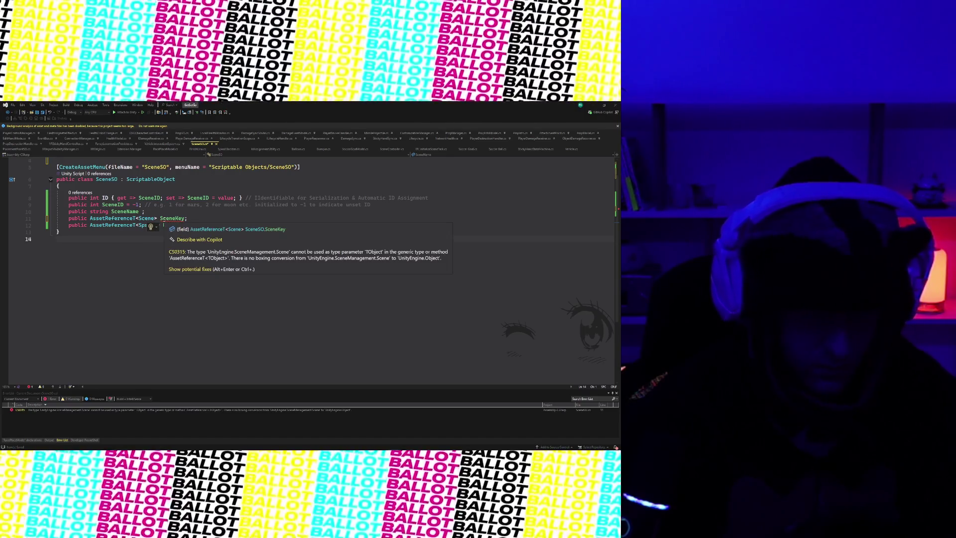
scroll(163, 223, "down", 1)
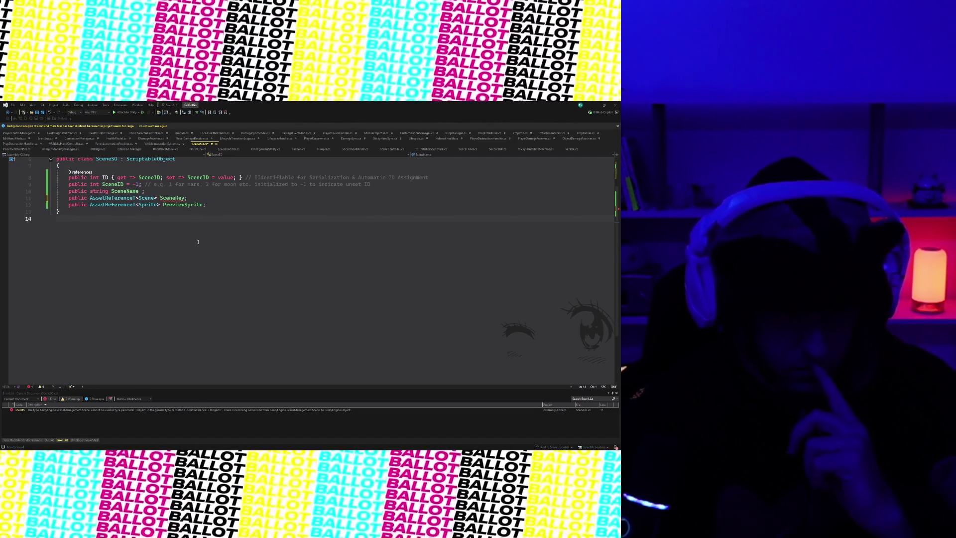
key("alt+slash")
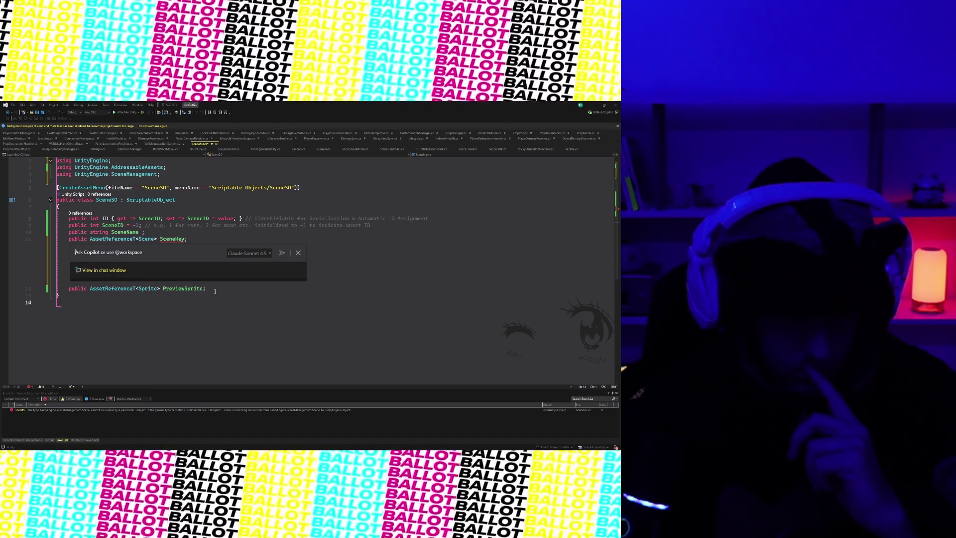
- Accept Copilot's fix reverting SceneKey to a plain AssetReference and delete its trailing comment
key("Escape")
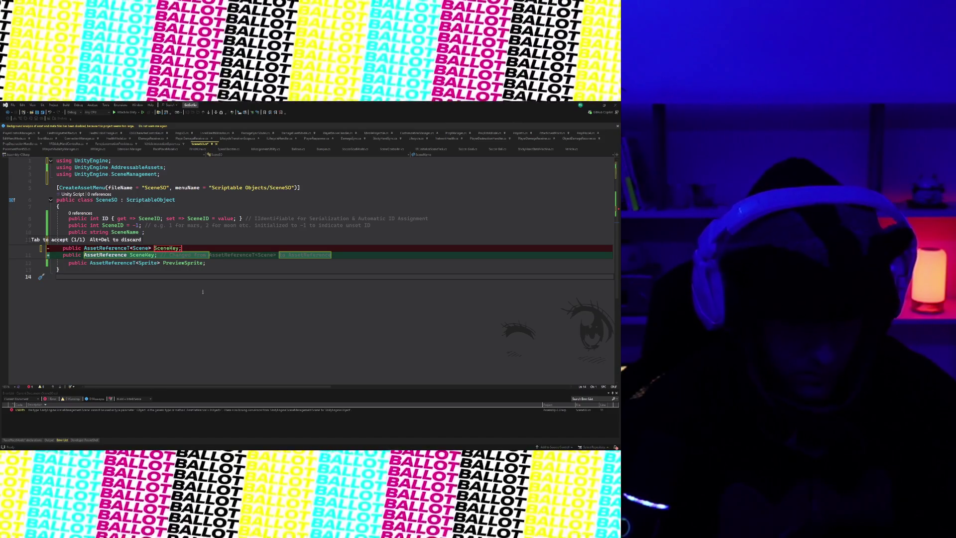
key("Tab")
left_click(154, 238)
left_click_drag(350, 239, 167, 239)
key("Delete")
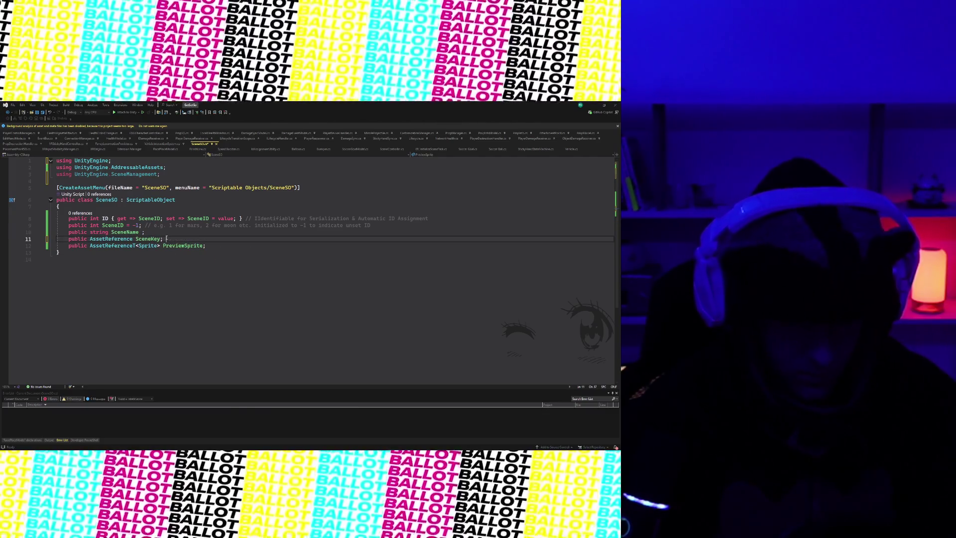
- Save the corrected SceneSO script
left_click(175, 246)
left_click(223, 236)
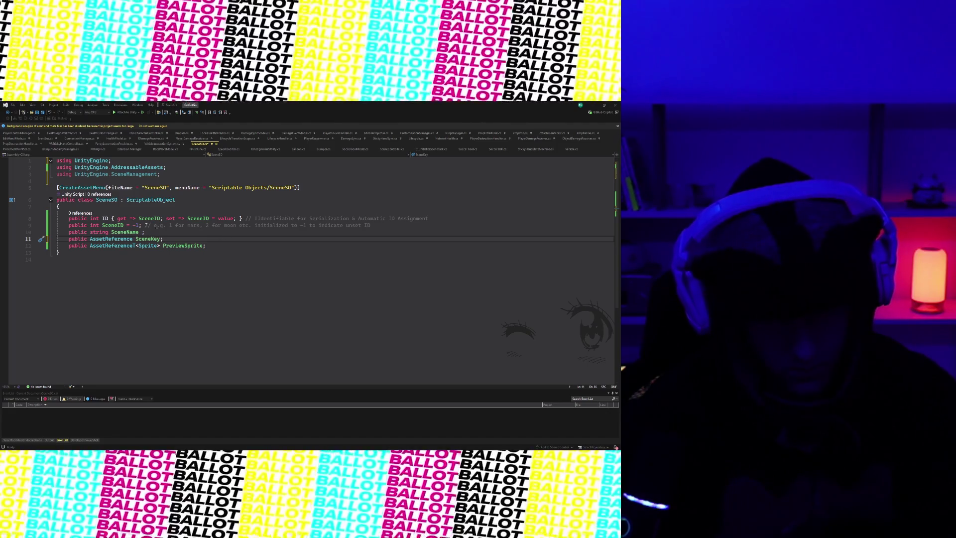
left_click(140, 246)
key("ctrl+s")
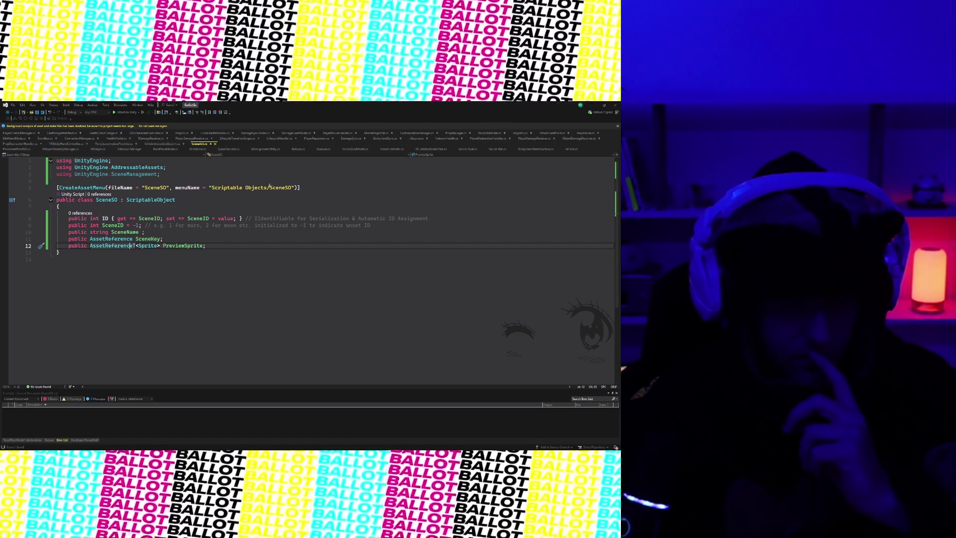
left_click(217, 182)
left_click(212, 187)
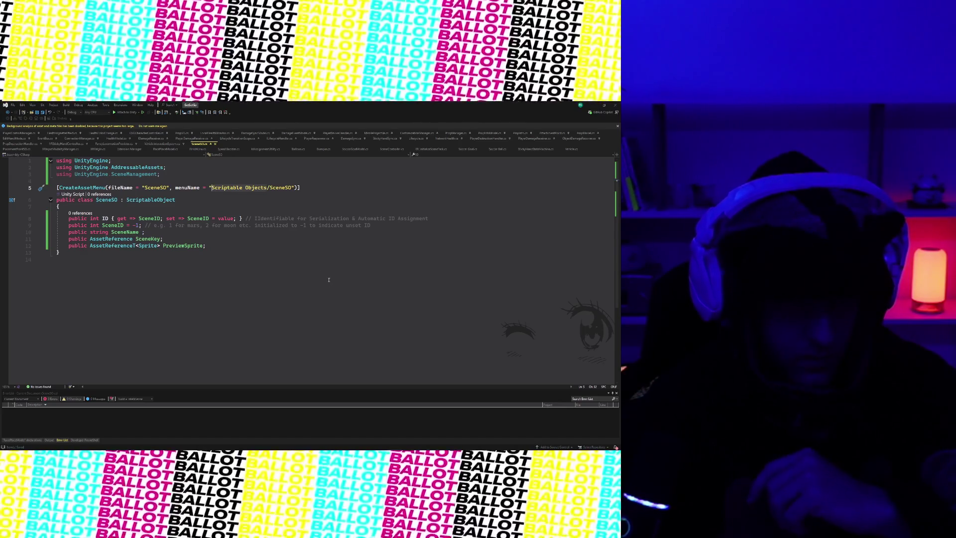
- Change the CreateAssetMenu path to 'Configuration/SceneSO', save SceneSO.cs, and switch to Unity
key("ctrl+Delete")
key("ctrl+Delete")
type("Configuration")
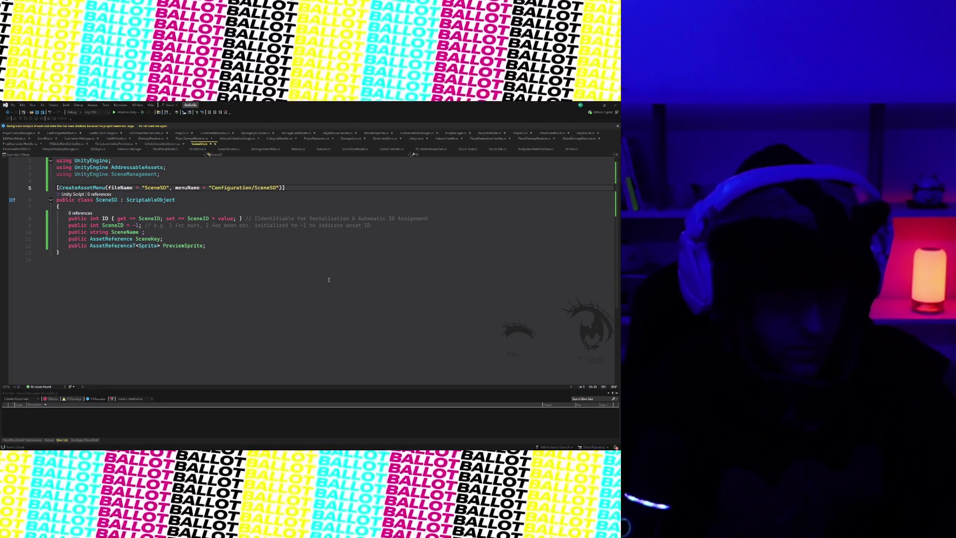
key("ctrl+s")
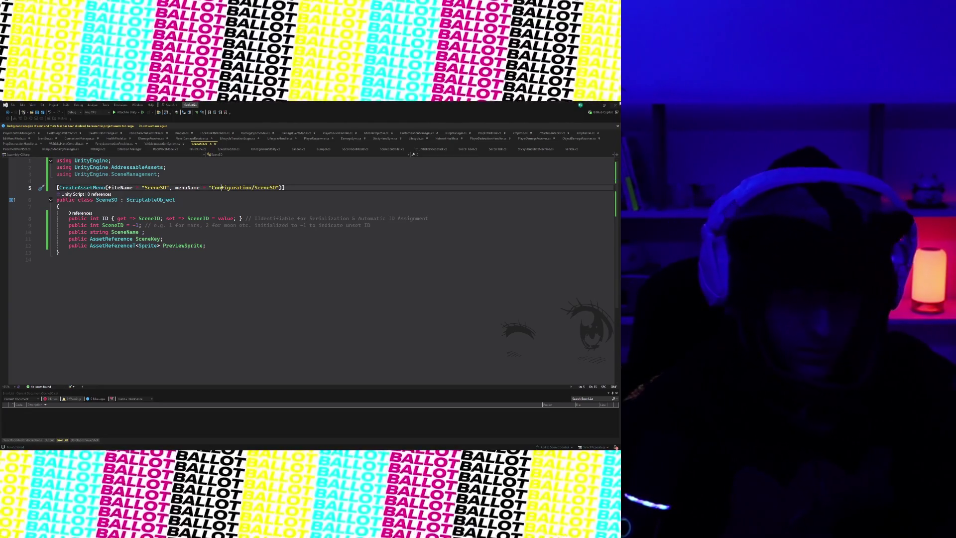
key("alt+Tab")
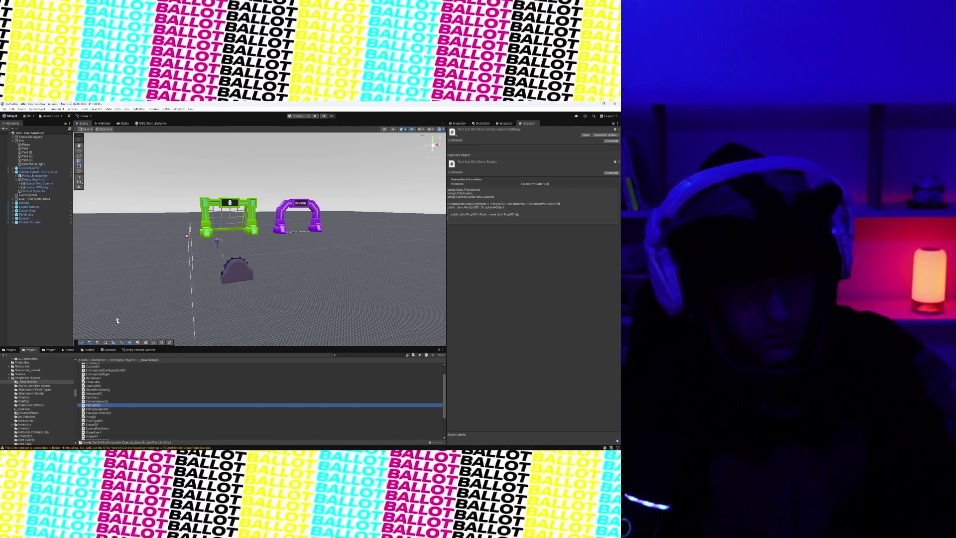
- Look through the Unity editor's tool menu, then close it
left_click(84, 109)
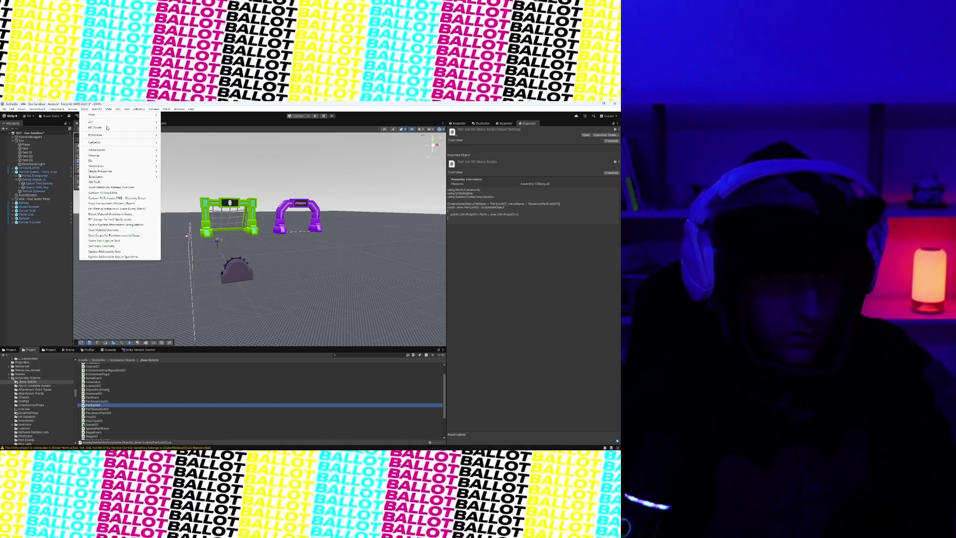
mouse_move(118, 109)
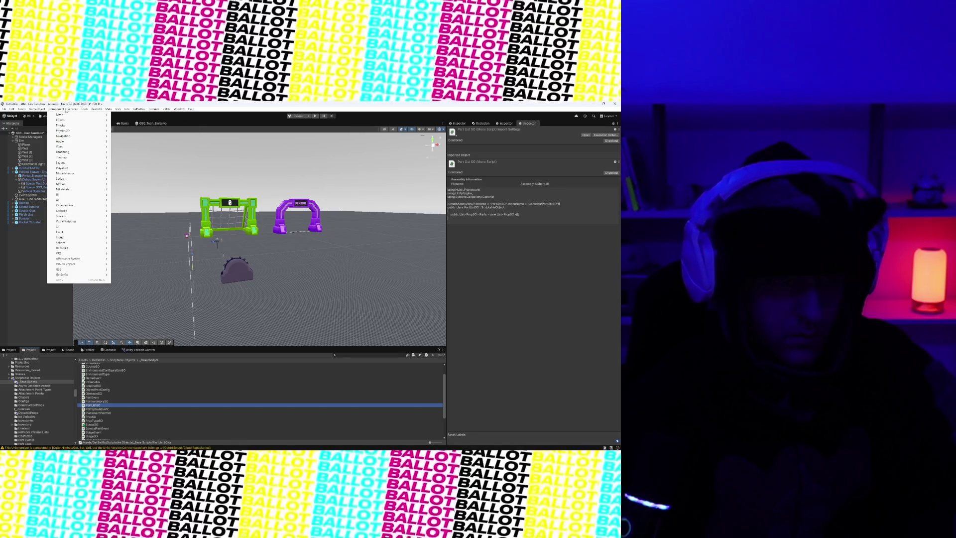
left_click(82, 111)
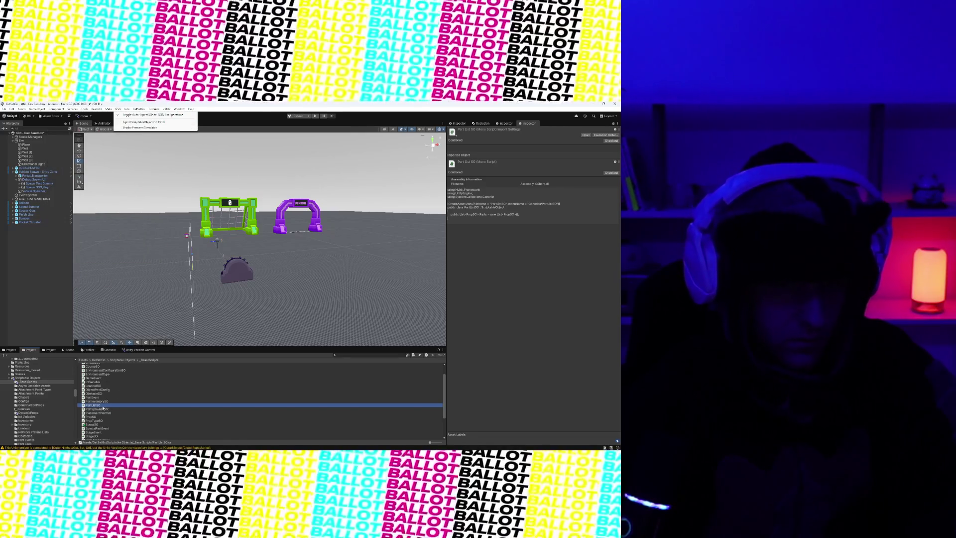
- Browse the Project's Create submenus, then bring SceneSO.cs in Visual Studio forward
right_click(103, 405)
mouse_move(128, 246)
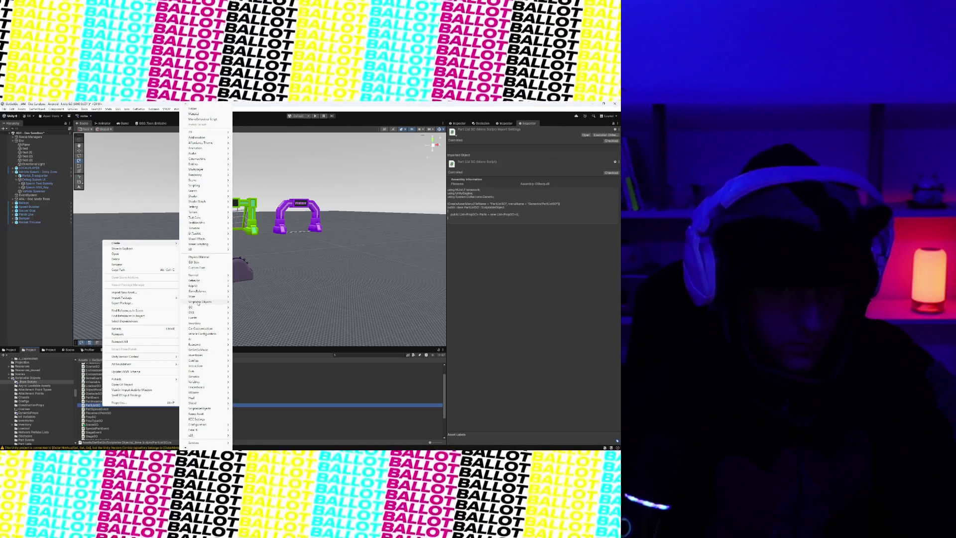
mouse_move(203, 298)
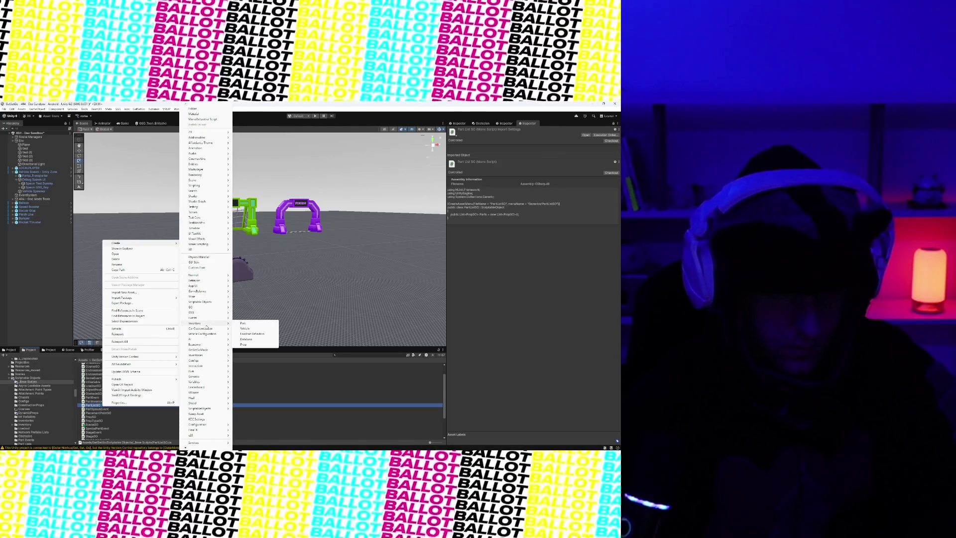
mouse_move(207, 318)
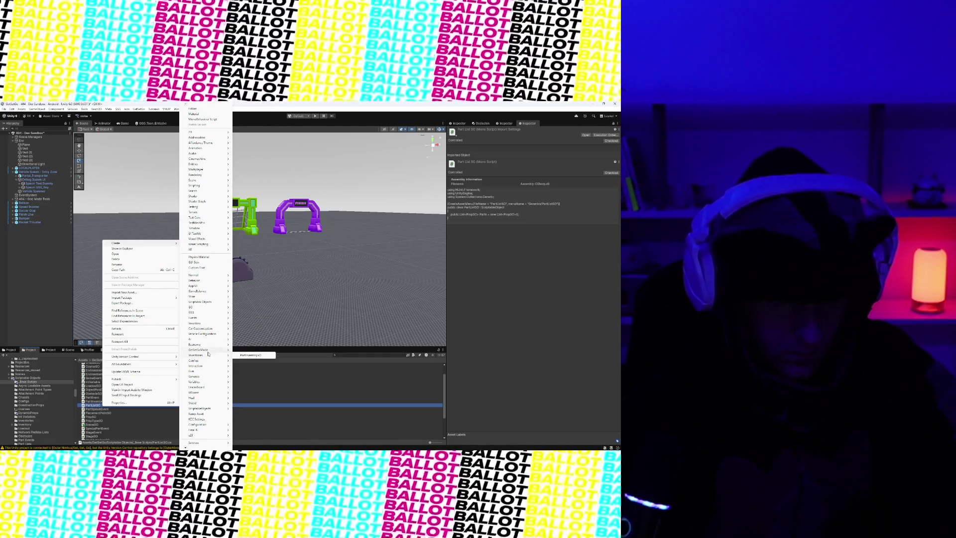
mouse_move(209, 341)
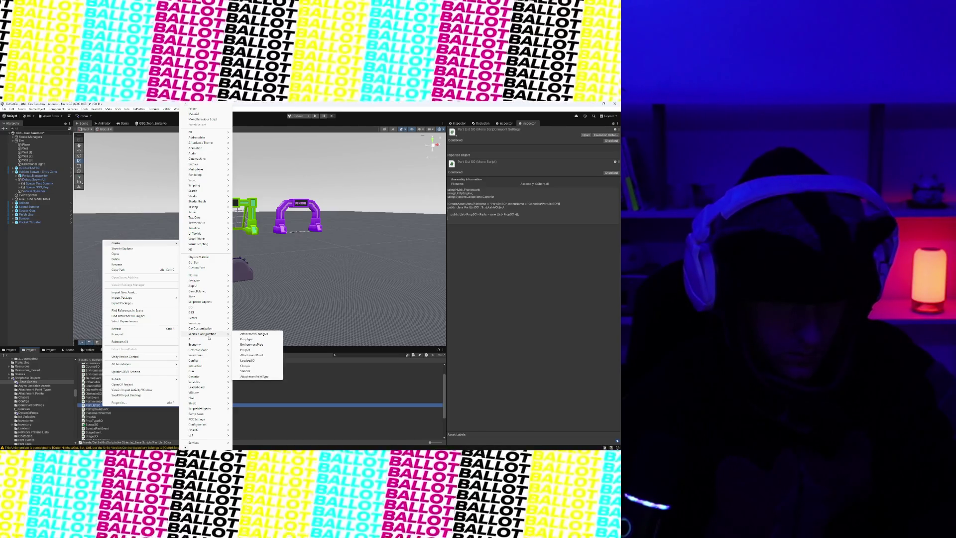
mouse_move(216, 409)
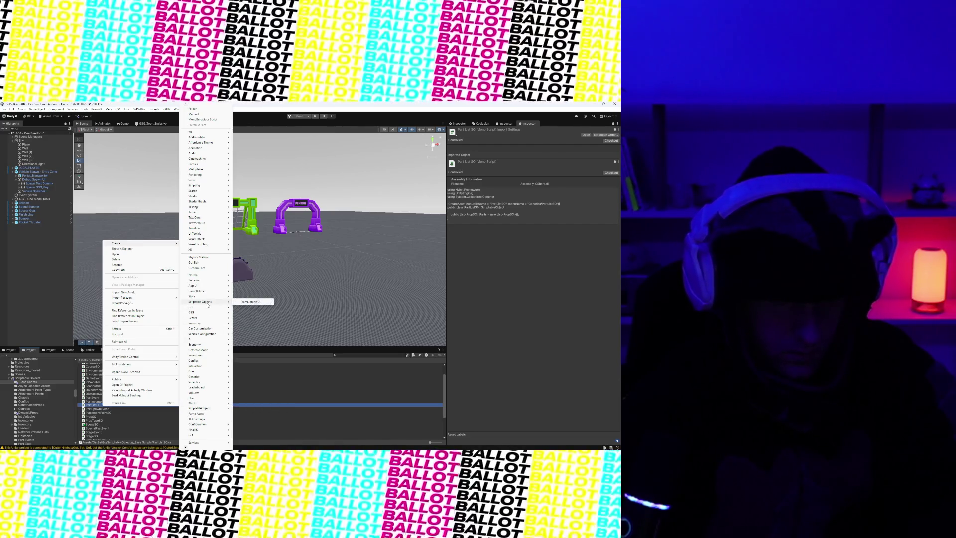
mouse_move(193, 360)
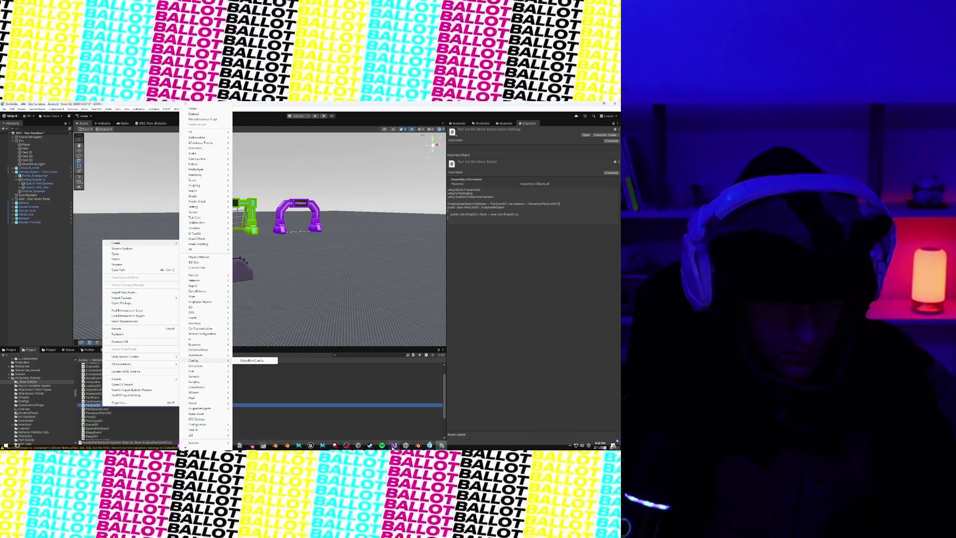
left_click(392, 446)
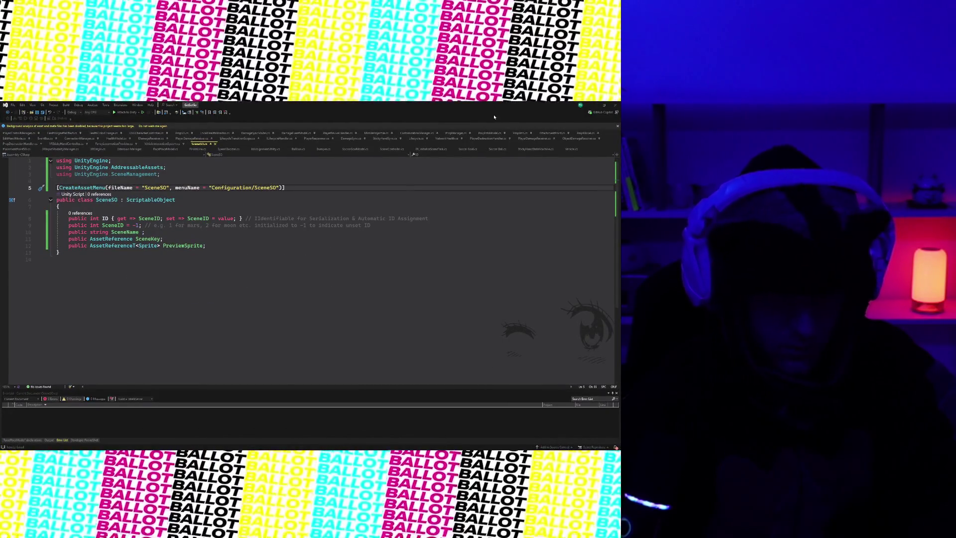
- Back in Unity, check the Create submenus from the LoadoutSO asset's context menu
left_click(595, 103)
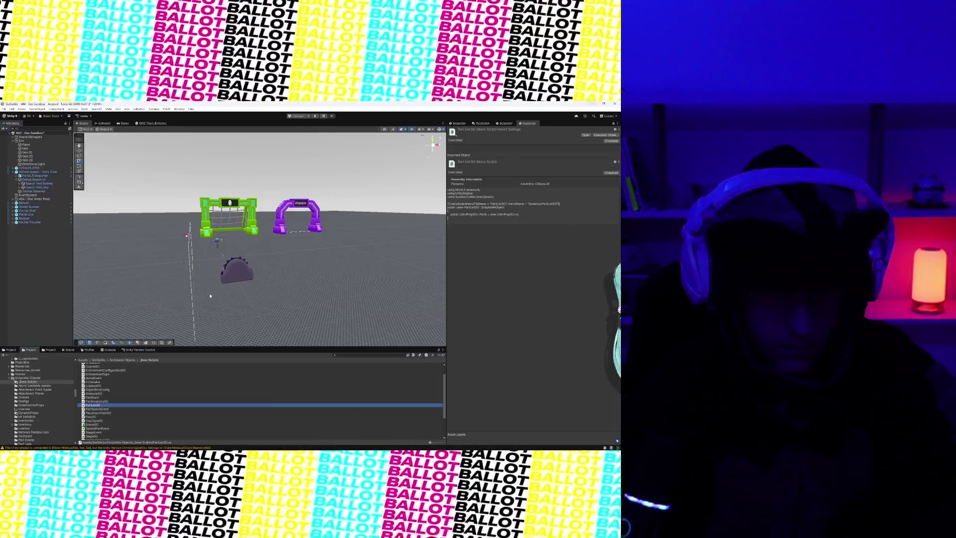
right_click(113, 385)
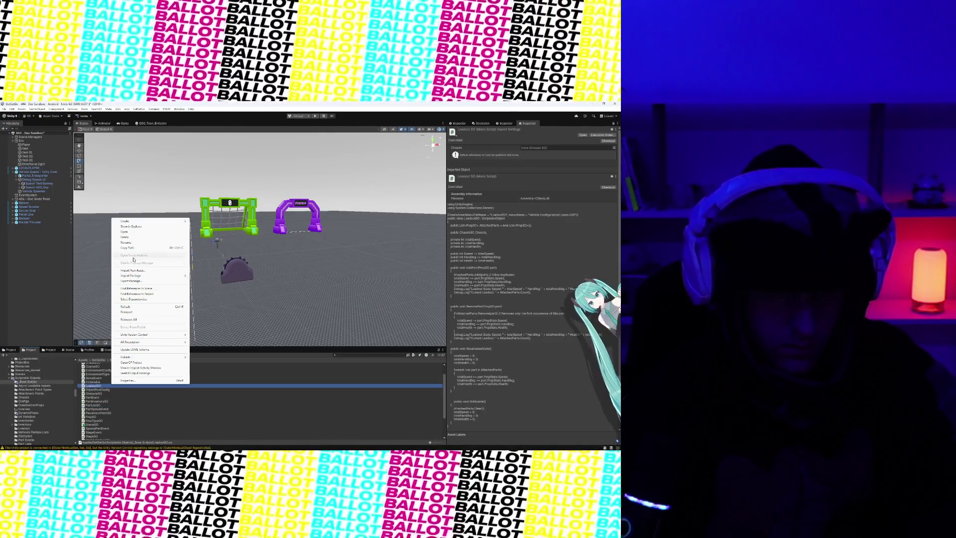
mouse_move(133, 222)
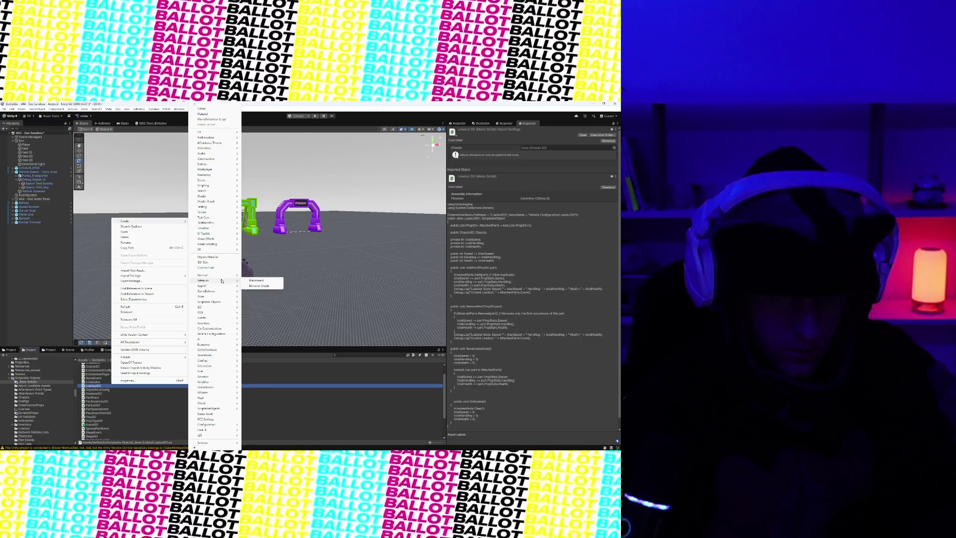
mouse_move(219, 302)
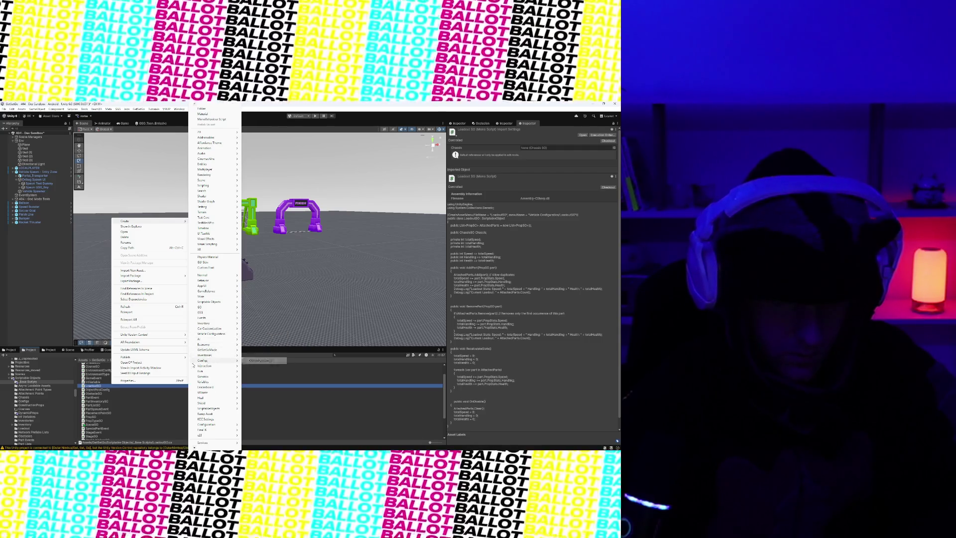
left_click(96, 351)
- Maximize the Console, clear its warnings, and restore the normal editor layout
double_click(107, 350)
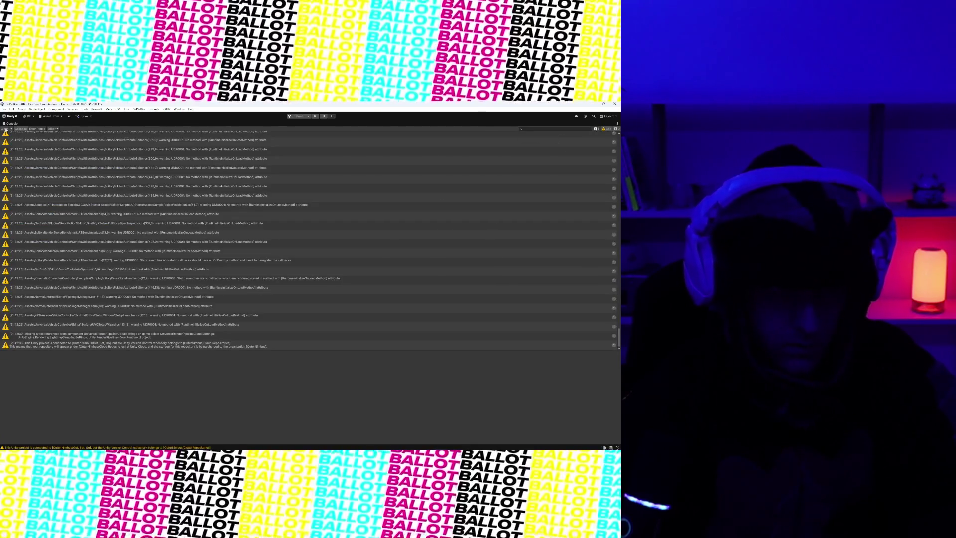
left_click(4, 129)
right_click(11, 125)
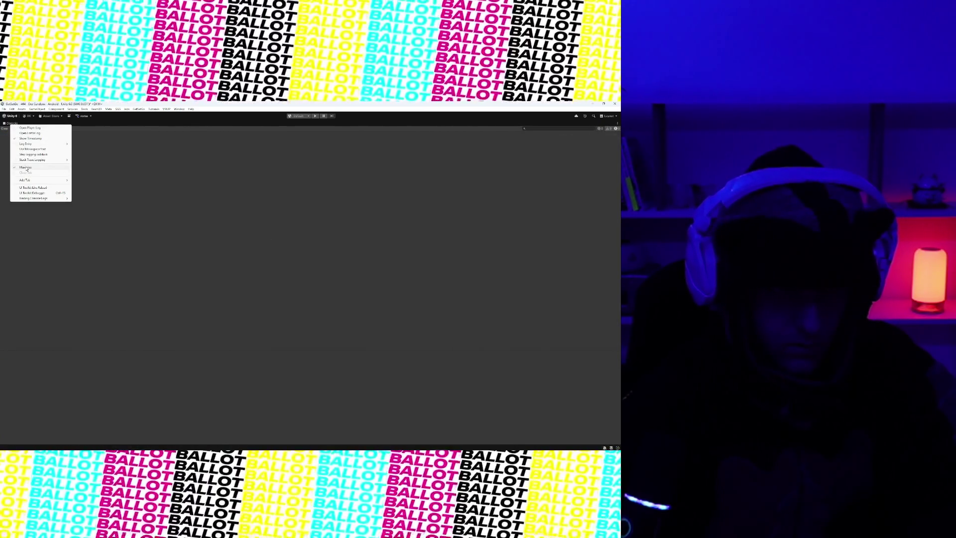
left_click(25, 167)
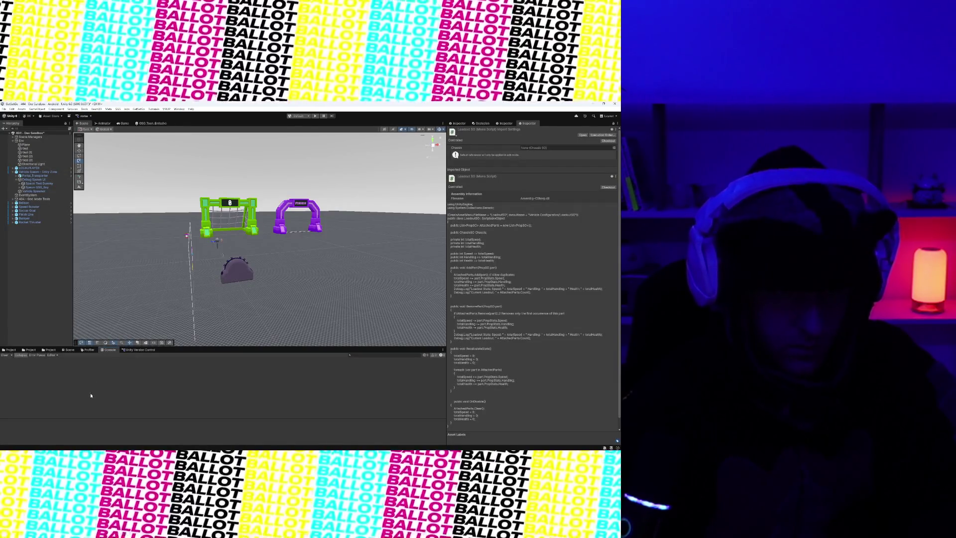
- Open the _Base Scripts folder in the Project tab and inspect SceneSO, PartSpawnEvent and PropTypeSO
left_click(10, 349)
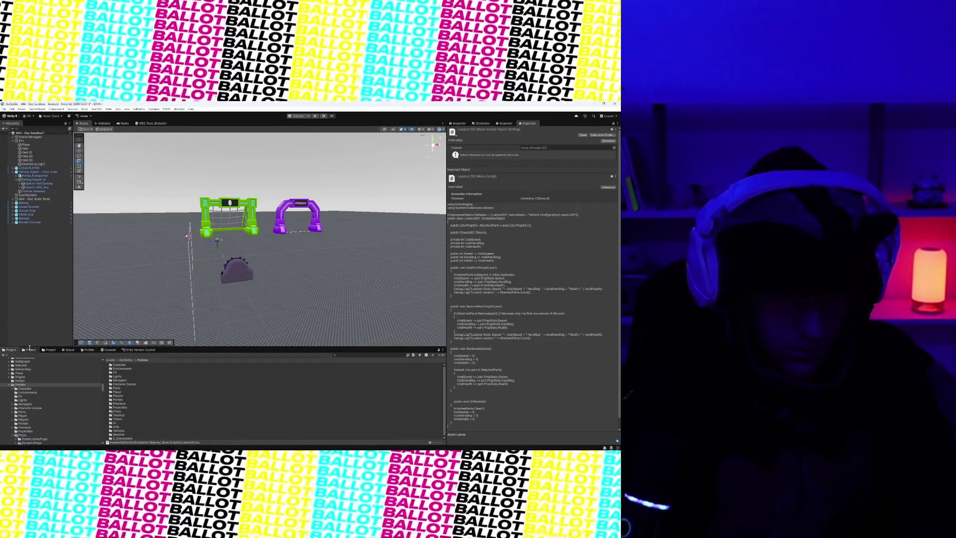
left_click(30, 350)
right_click(106, 391)
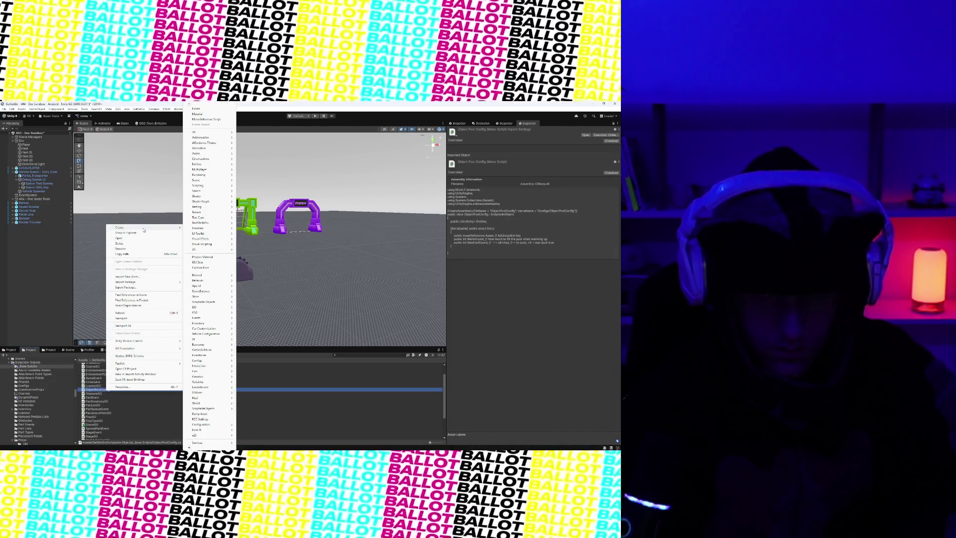
left_click(92, 425)
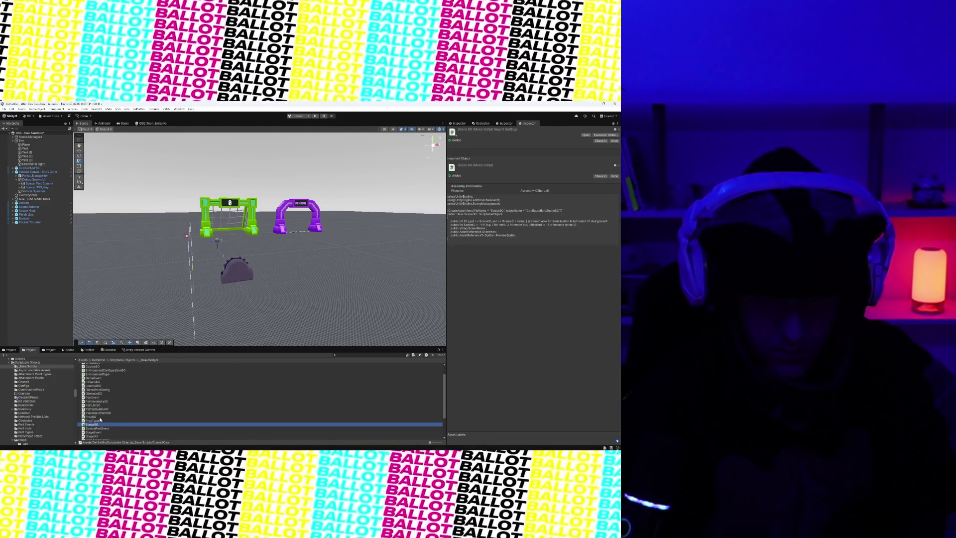
left_click(101, 409)
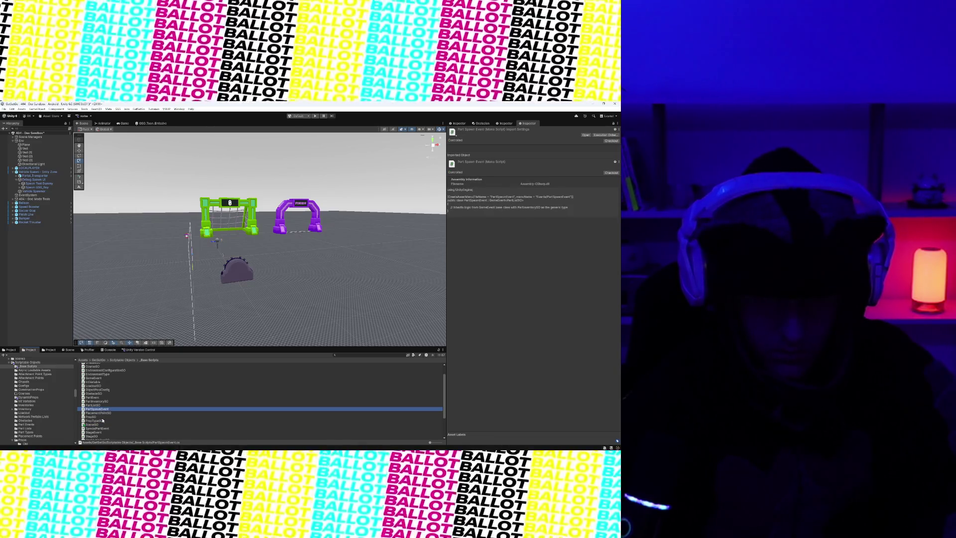
left_click(102, 421)
left_click(100, 424)
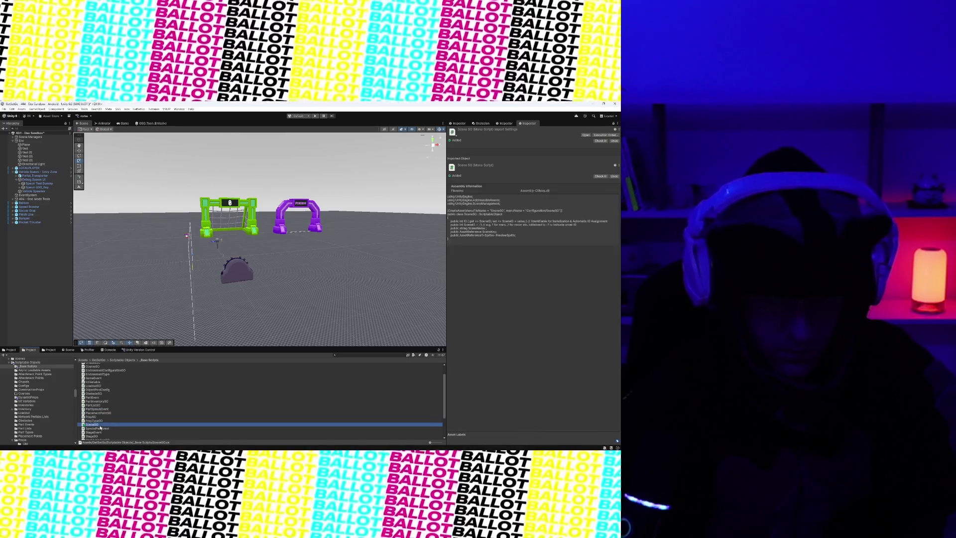
right_click(101, 409)
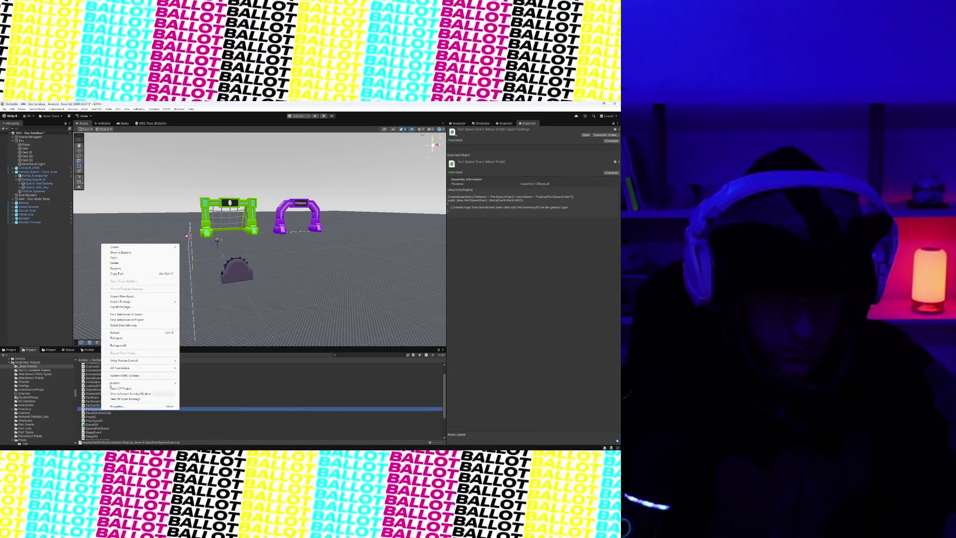
mouse_move(134, 247)
mouse_move(200, 286)
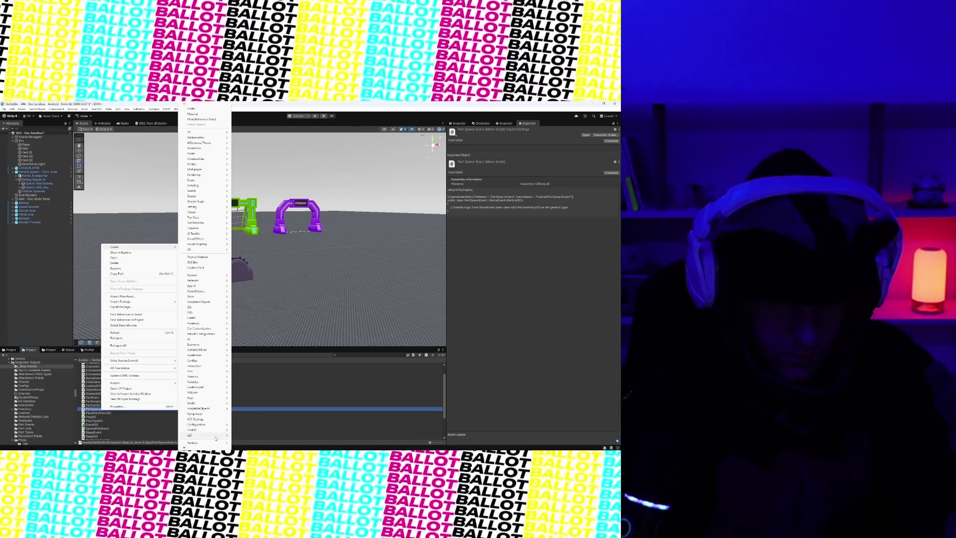
mouse_move(184, 450)
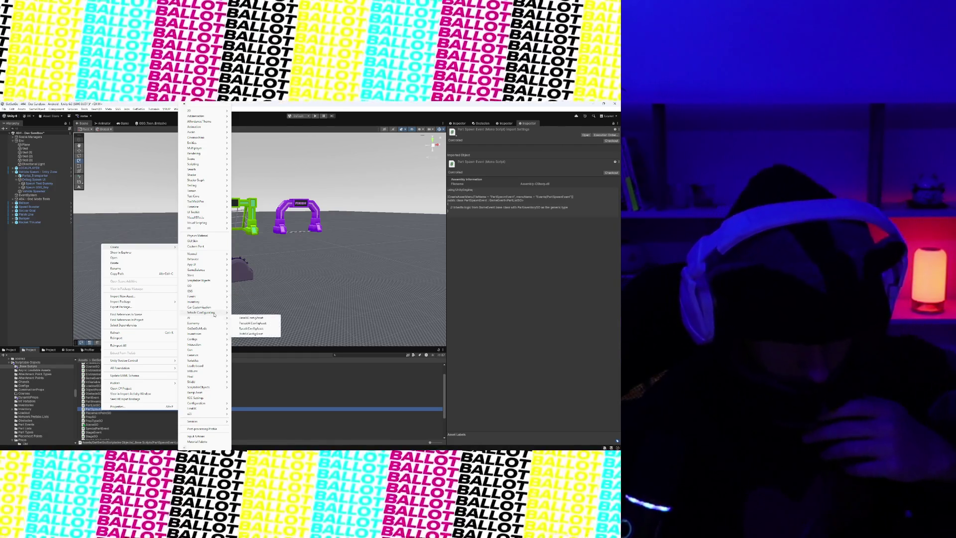
mouse_move(214, 314)
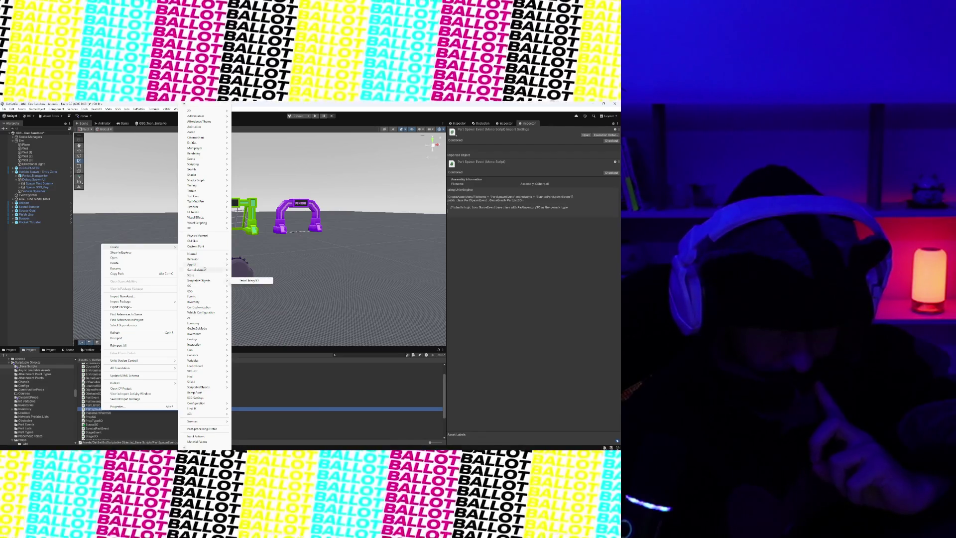
mouse_move(204, 260)
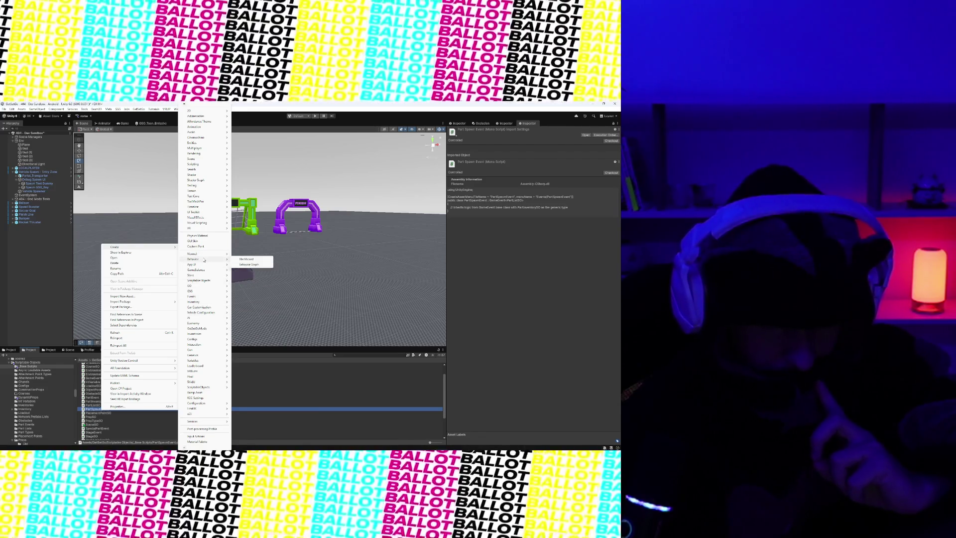
mouse_move(204, 344)
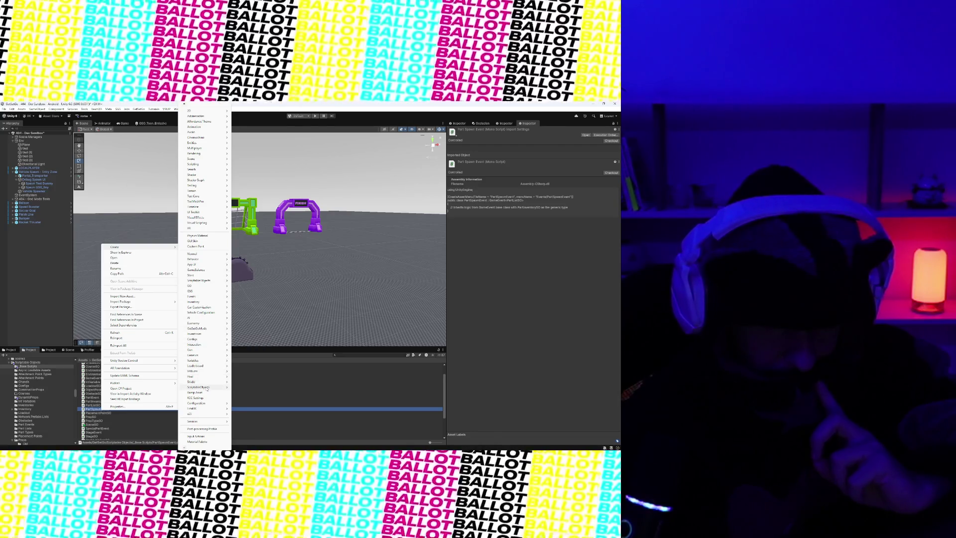
mouse_move(208, 405)
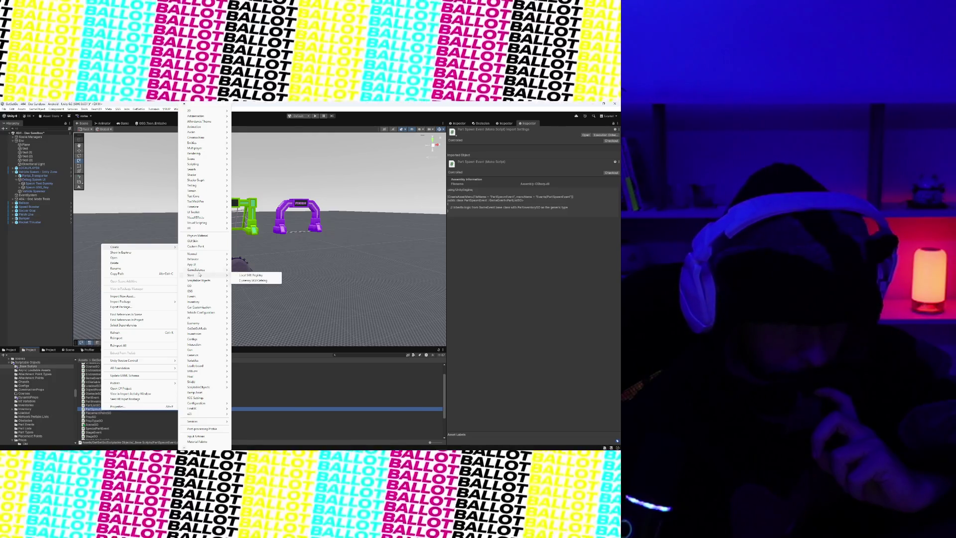
mouse_move(244, 270)
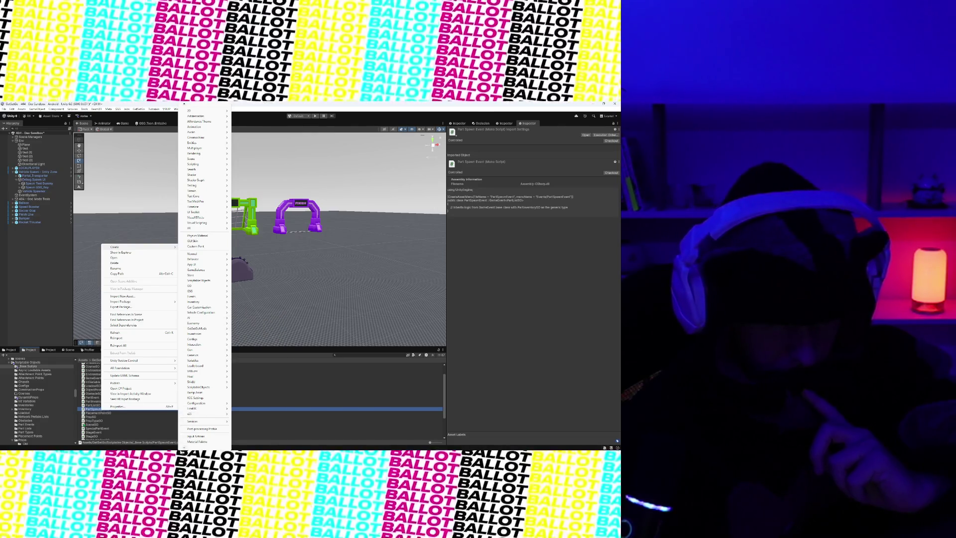
key("Escape")
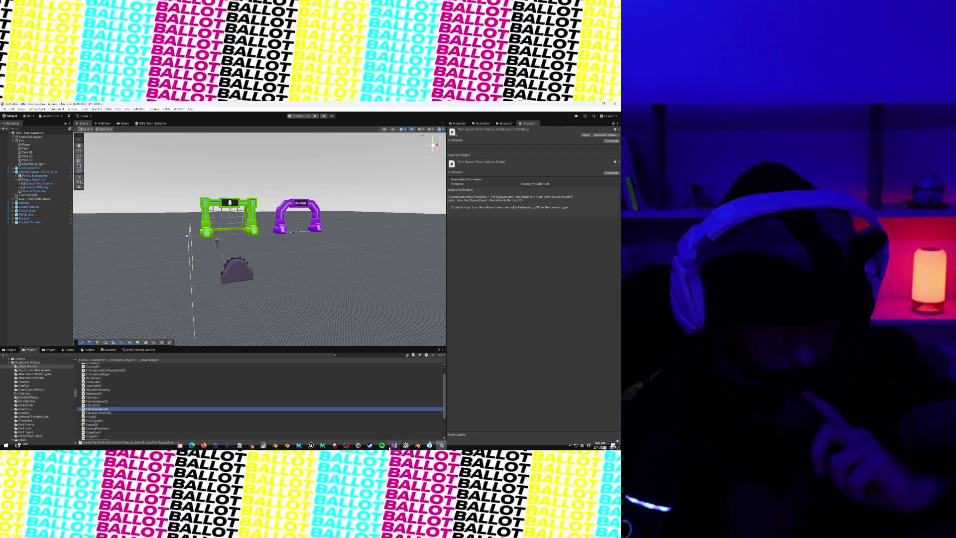
- Change SceneSO's menuName category from 'Configuration' to 'Scriptable Objects', save, and return to Unity
left_click(392, 445)
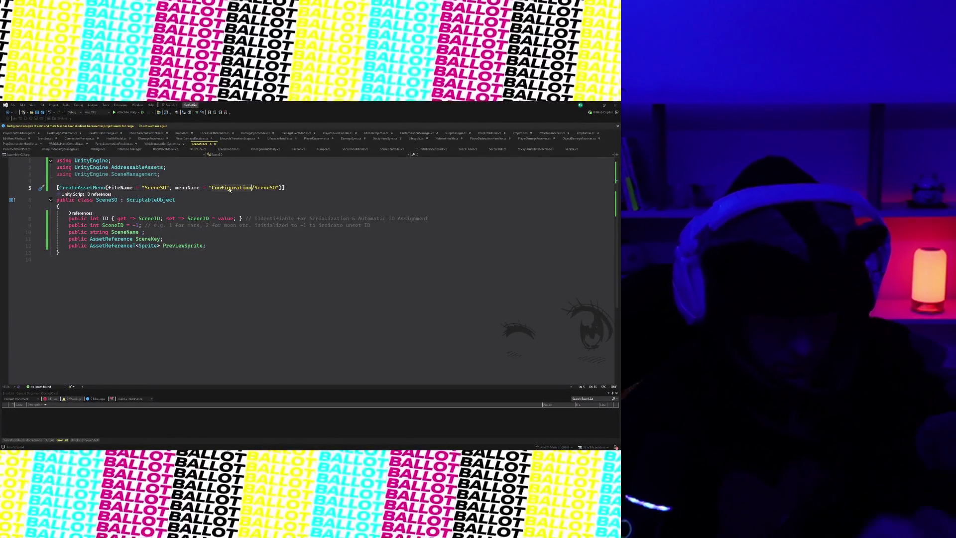
key("ctrl+BackSpace")
type("Scriptable Objects")
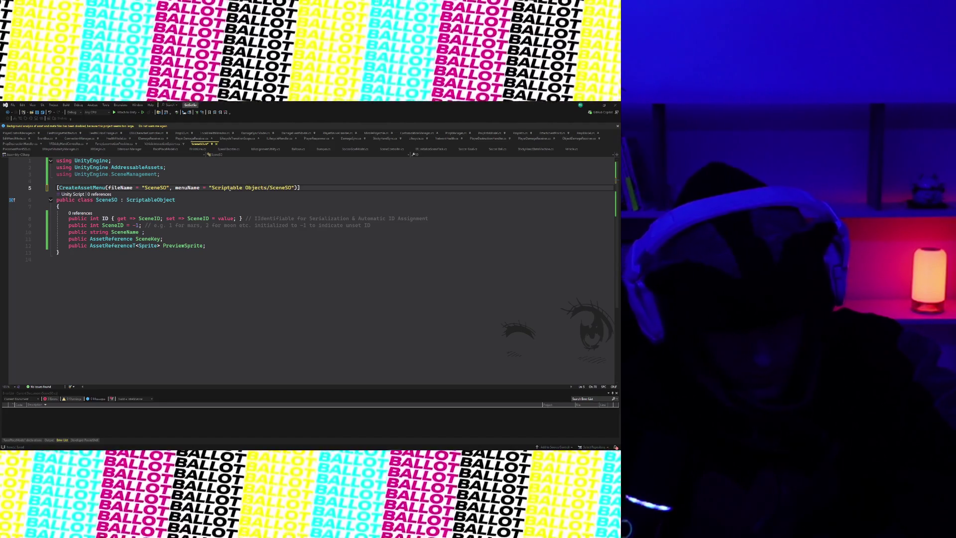
key("ctrl+s")
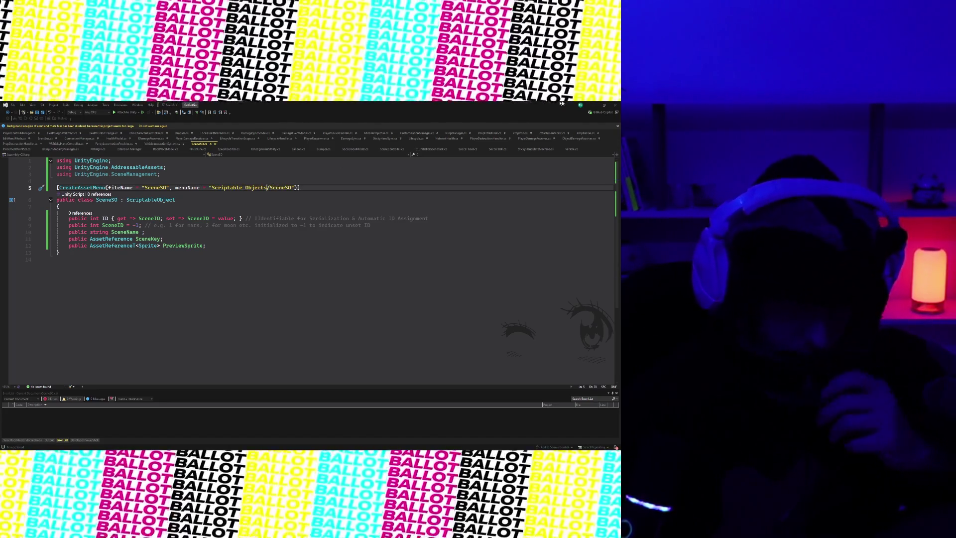
key("alt+Tab")
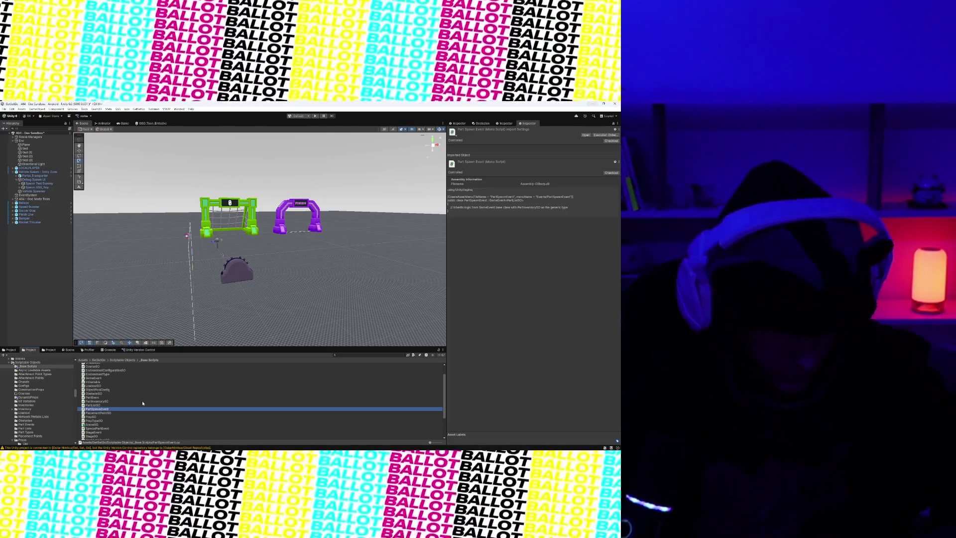
- Wait for Unity to finish compiling the scripts with the Scriptable Objects/SceneSO path
mouse_move(333, 451)
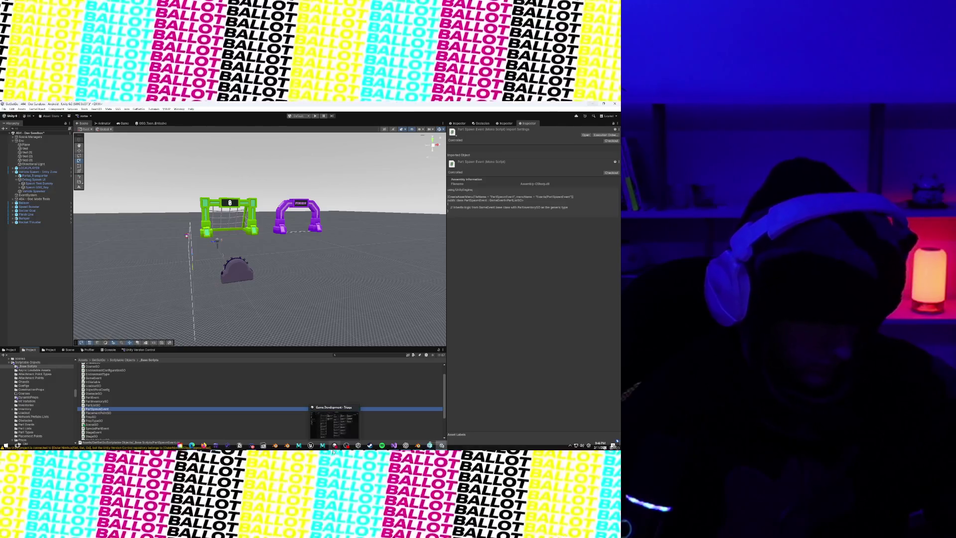
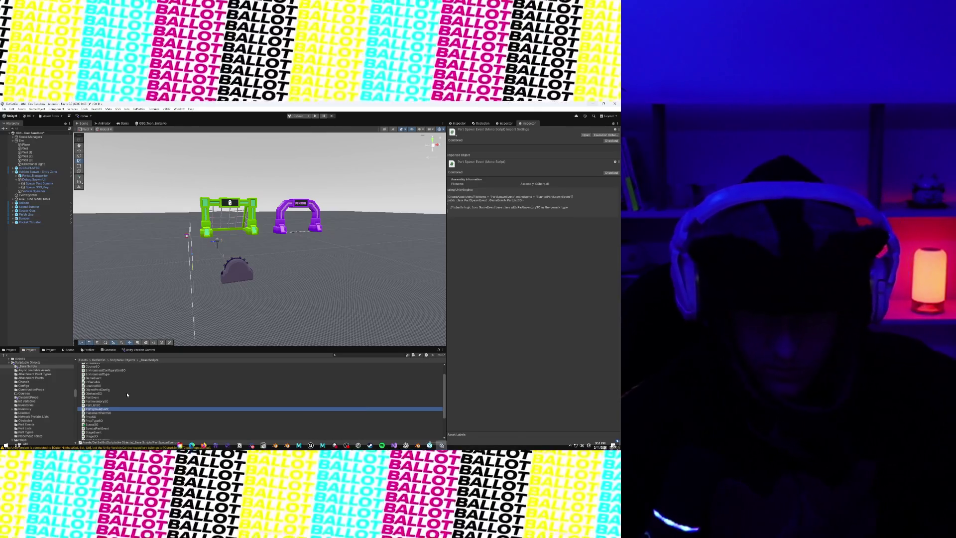
- Show the SceneSO script's import settings and code preview in the Inspector
left_click(94, 424)
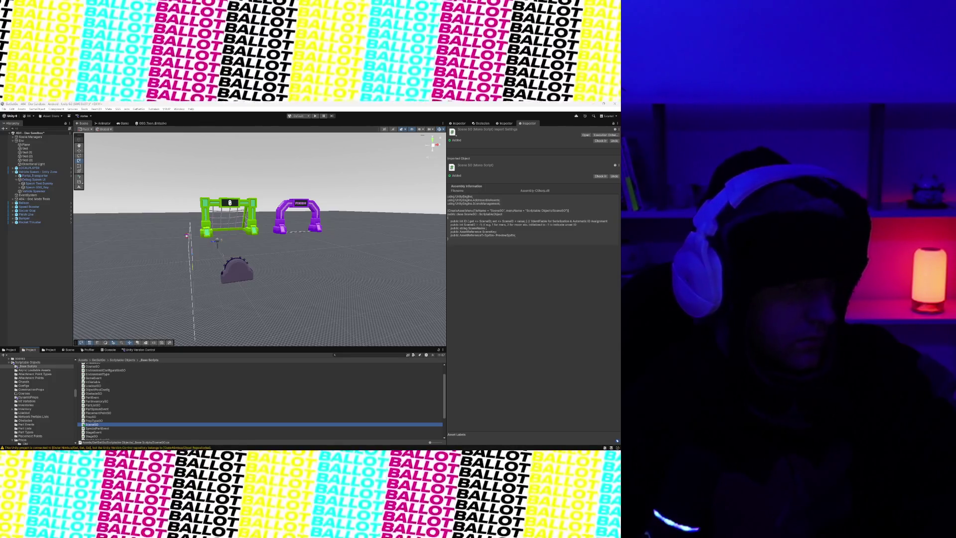
key("super")
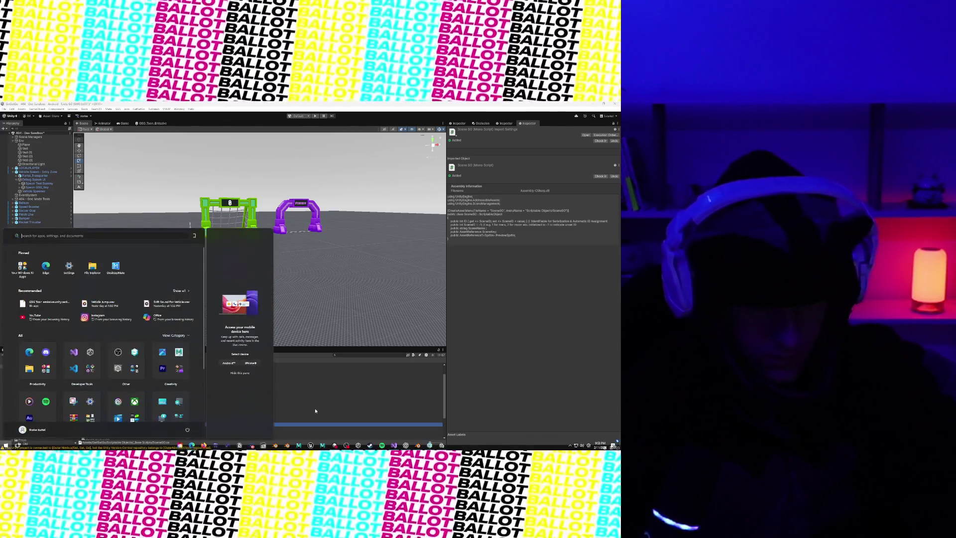
- Search the Start menu for 'Notion' and launch the Notion app
type("Notion")
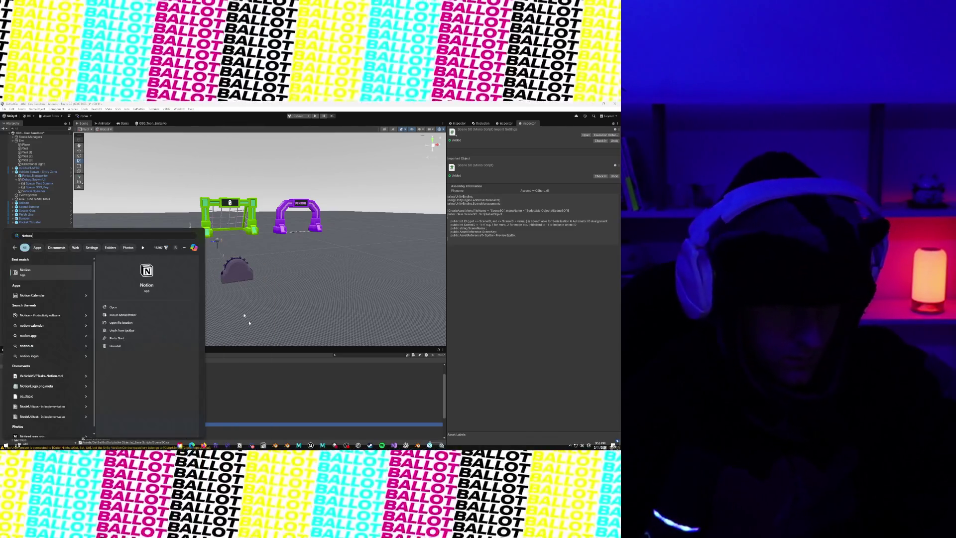
left_click(135, 293)
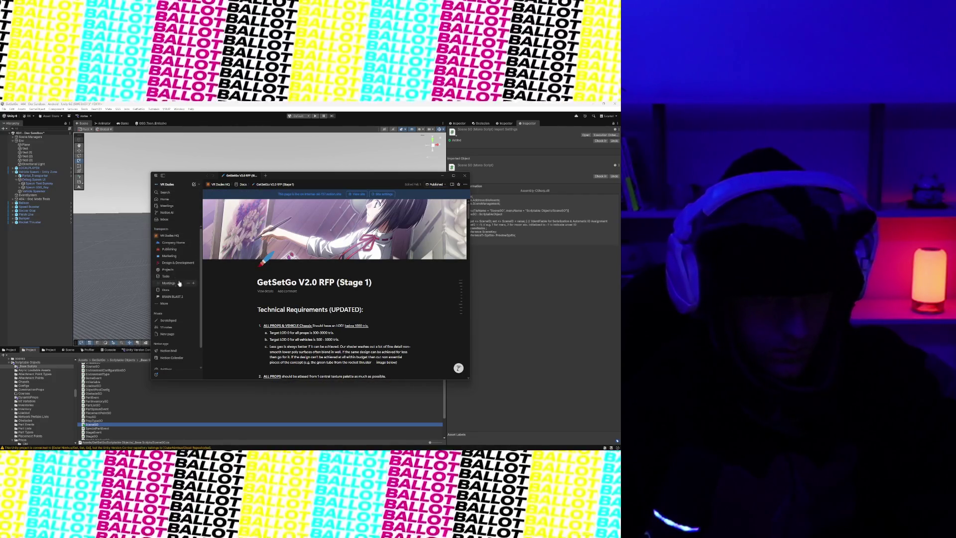
- In the Docs collection, dismiss the update notice and create a doc titled 'GSG Concept Pipeline'
left_click(164, 303)
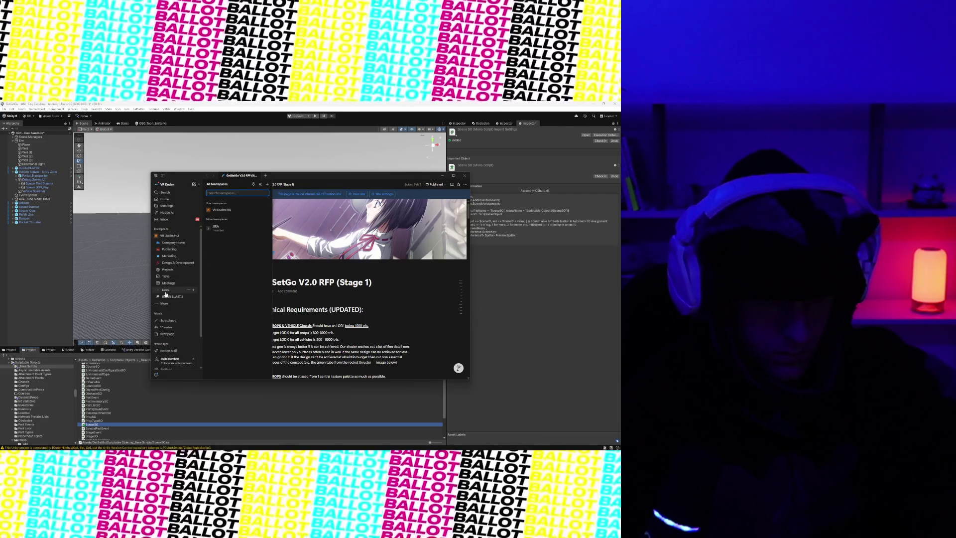
left_click(166, 291)
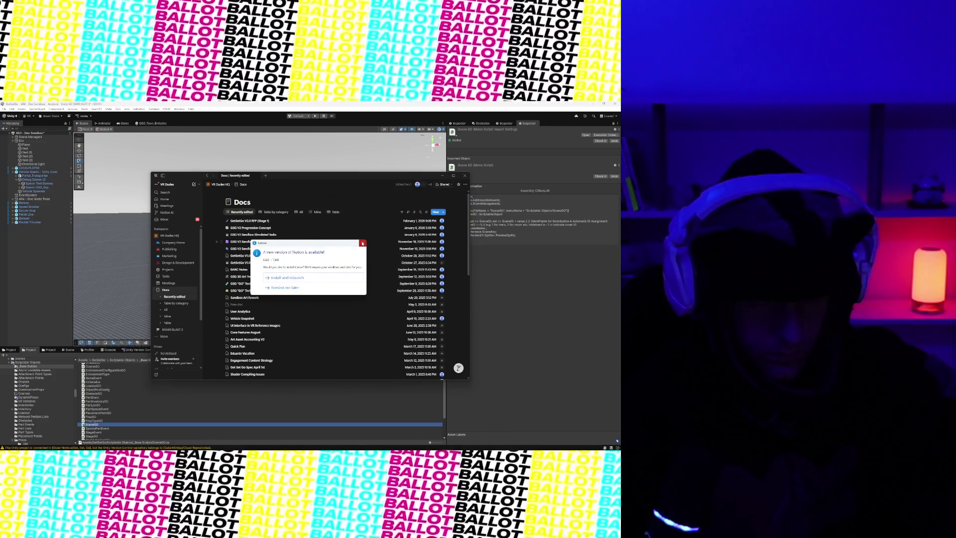
left_click(363, 243)
left_click(436, 213)
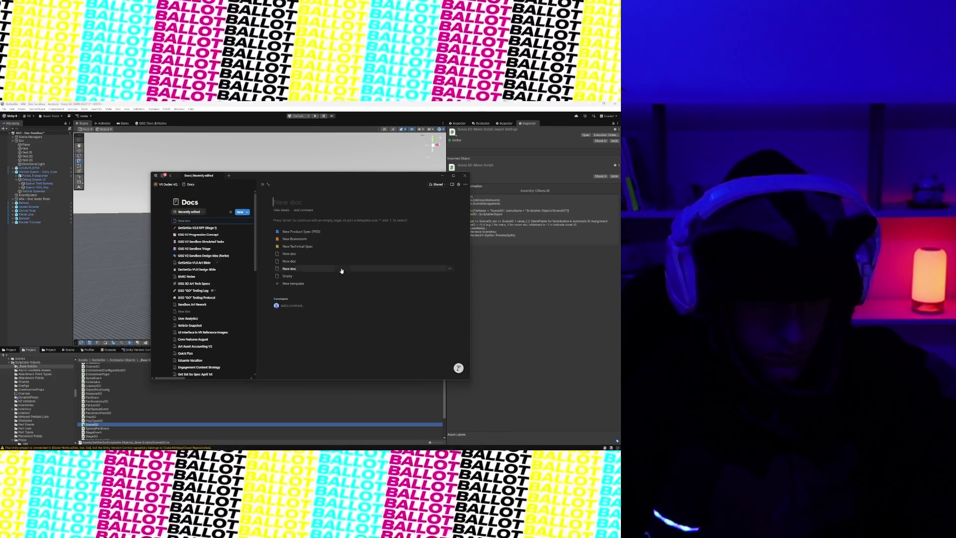
type("GSG Concept Pipeline")
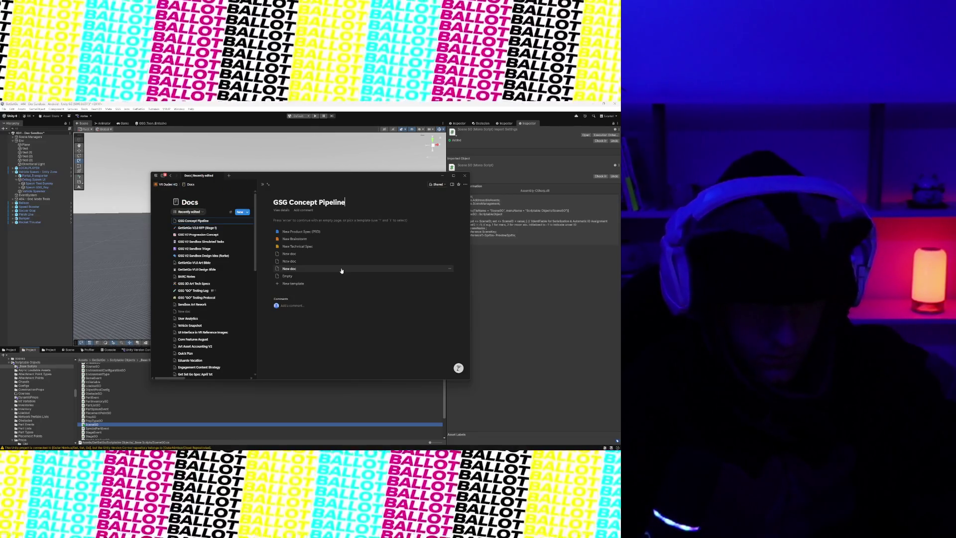
key("Return")
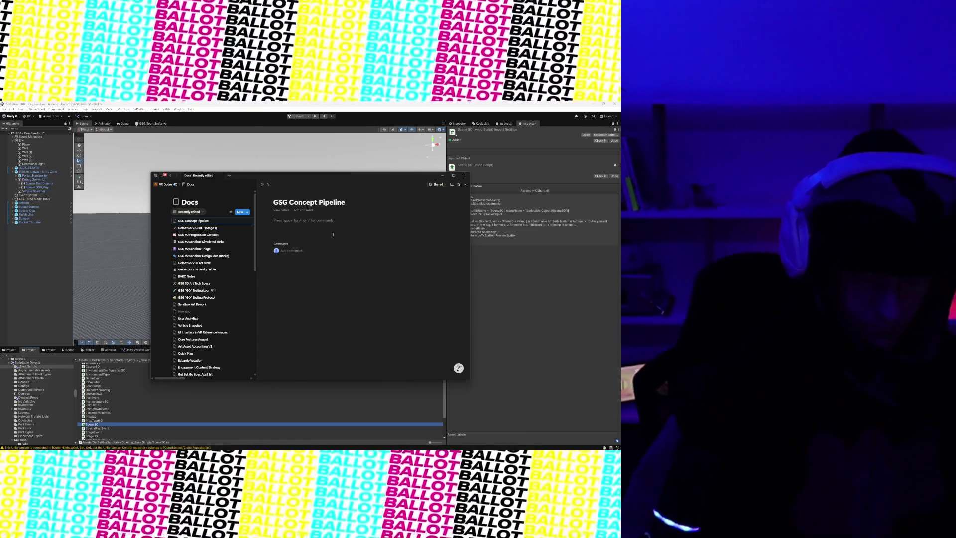
- Write the 'Step 1:' heading with a 'Develop mechanics.' line beneath it
type("/")
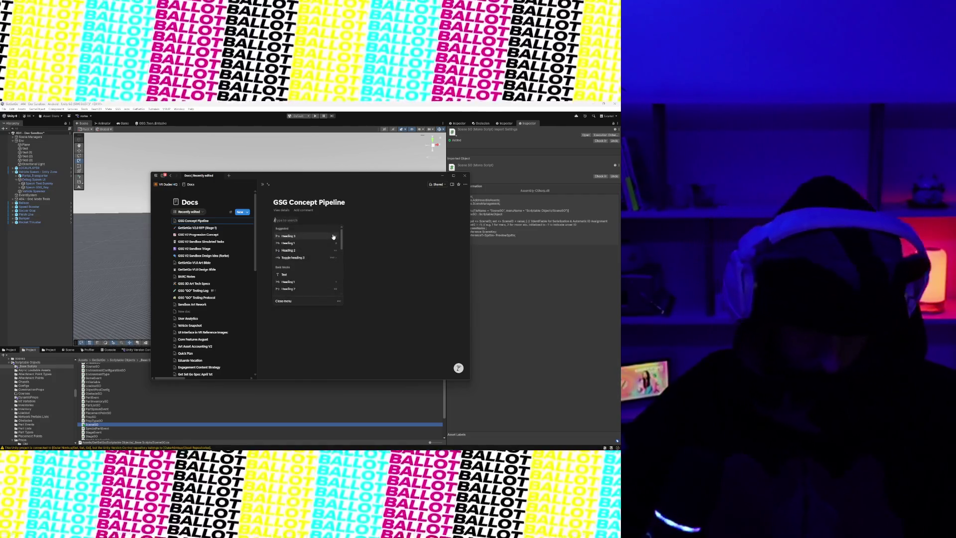
key("BackSpace")
type("Step")
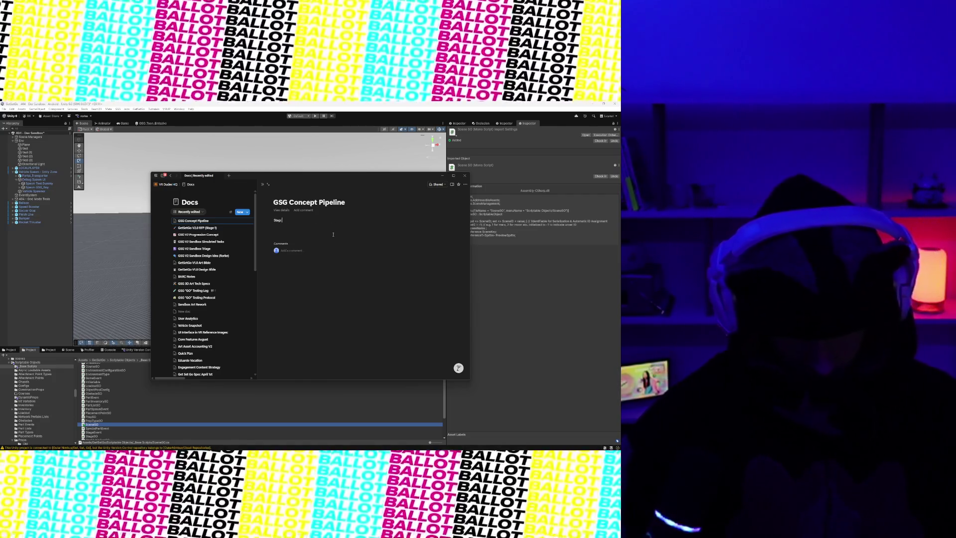
key("BackSpace")
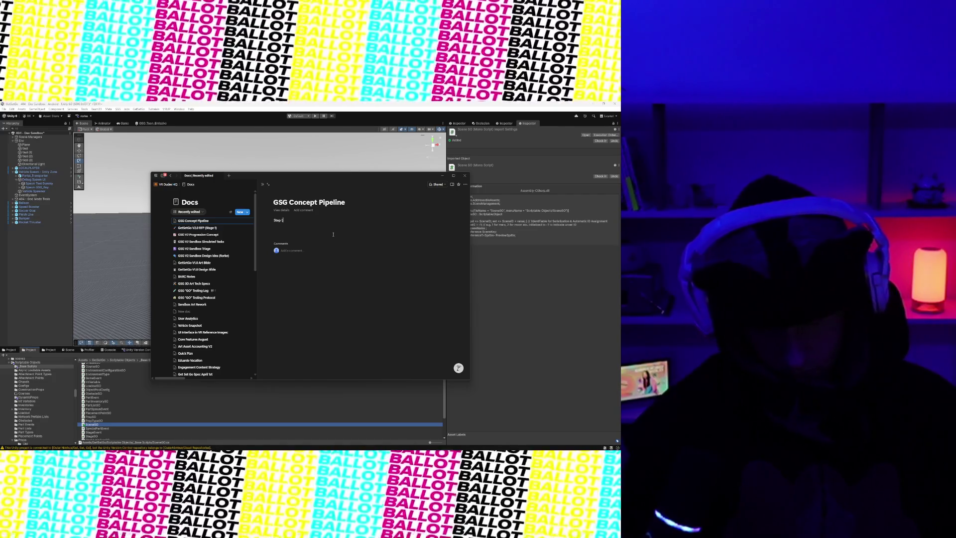
key("Return")
type("Develop mechanics")
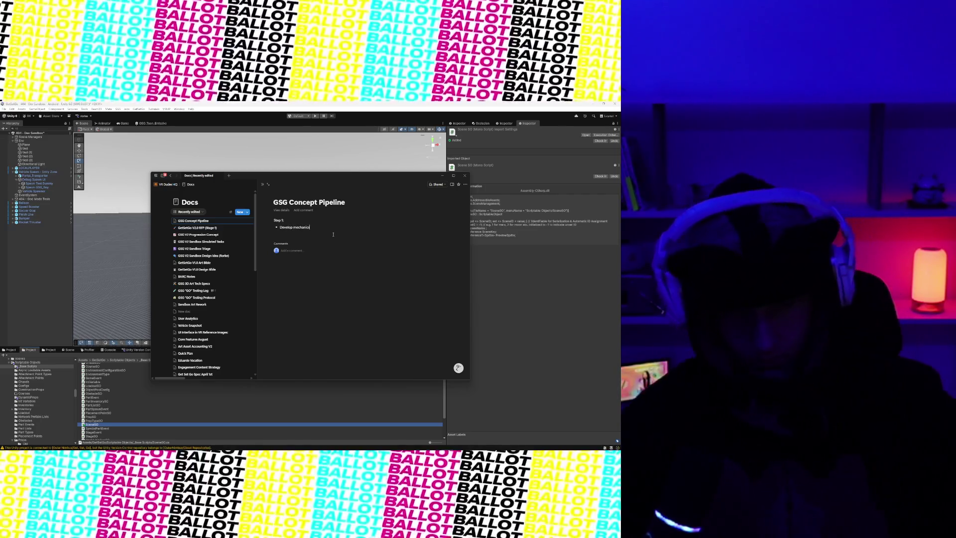
type(".")
key("Return")
- Add the indented sub-point 'Determine gameplay mechanics', e.g. an object that can push vehicles
key("Tab")
type("D")
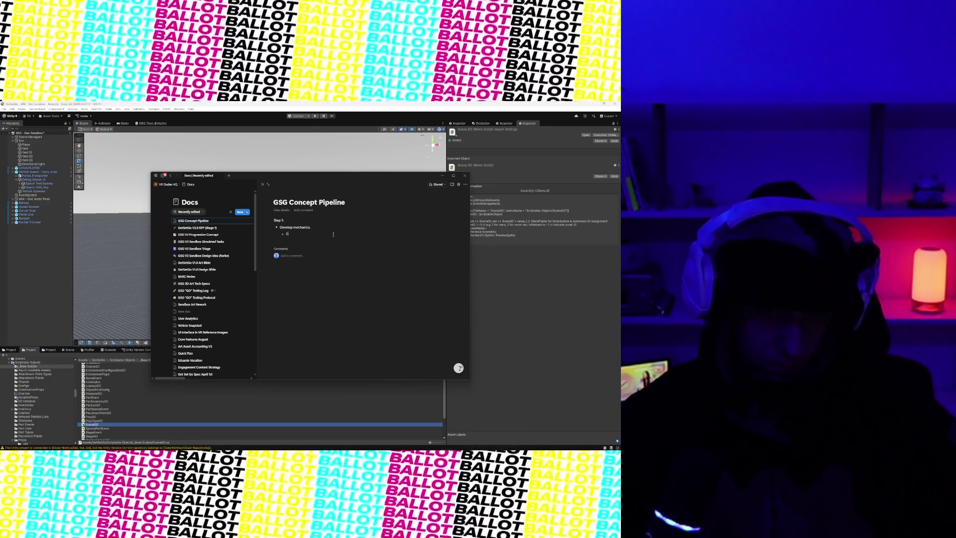
type("etermine gameplay mechani")
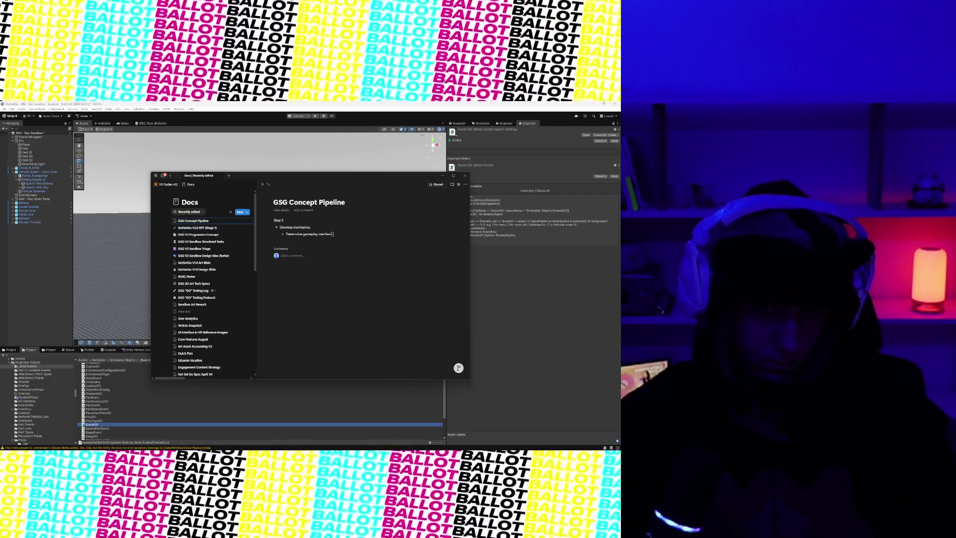
type("cs (e.g. we ")
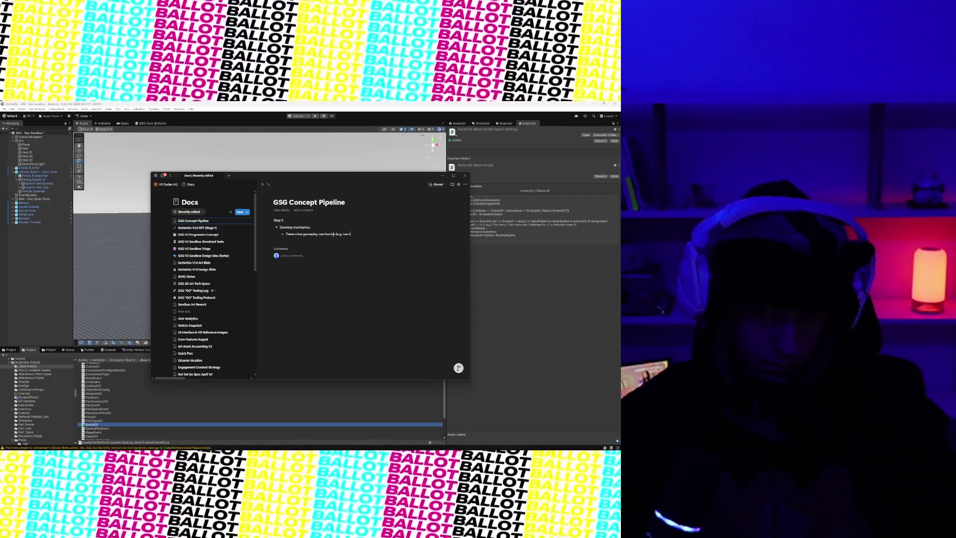
type("need a")
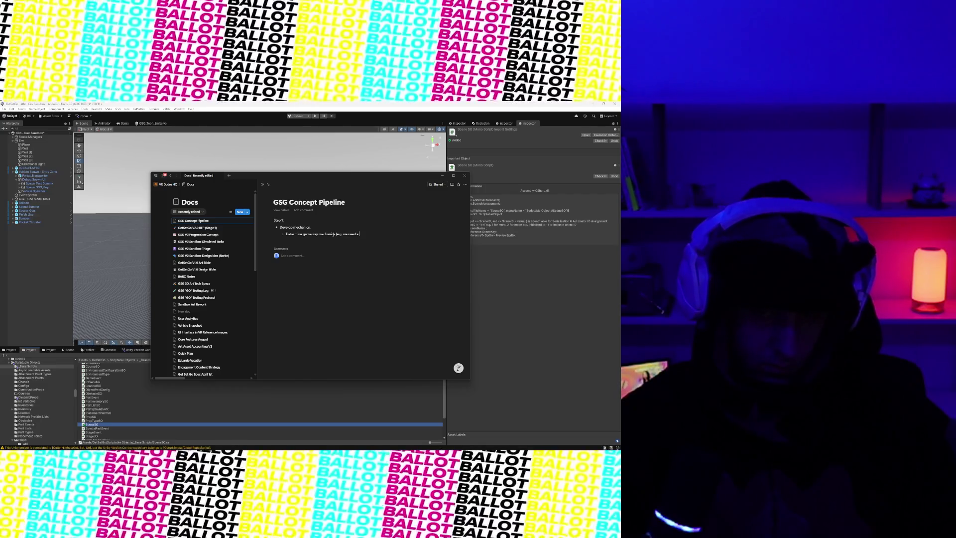
type("n object")
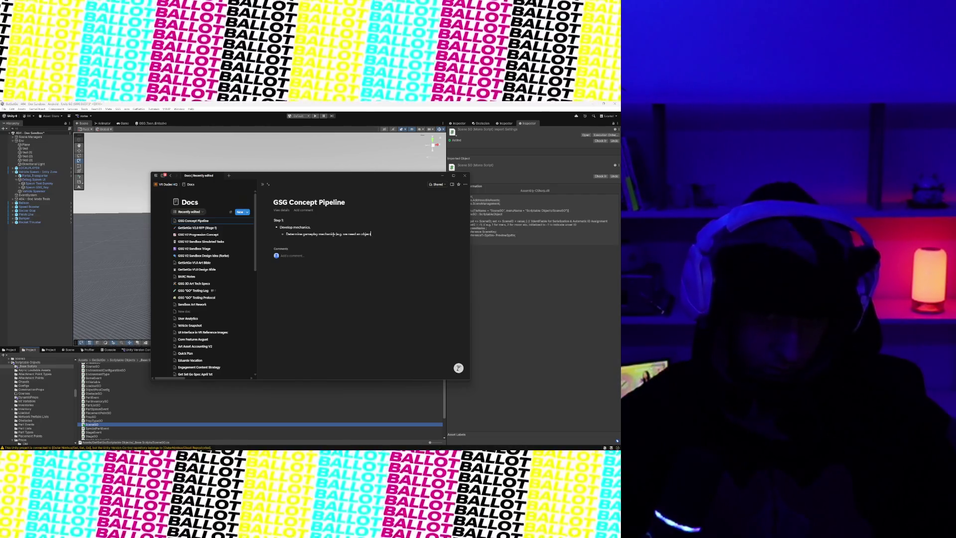
type(" that pushes a s")
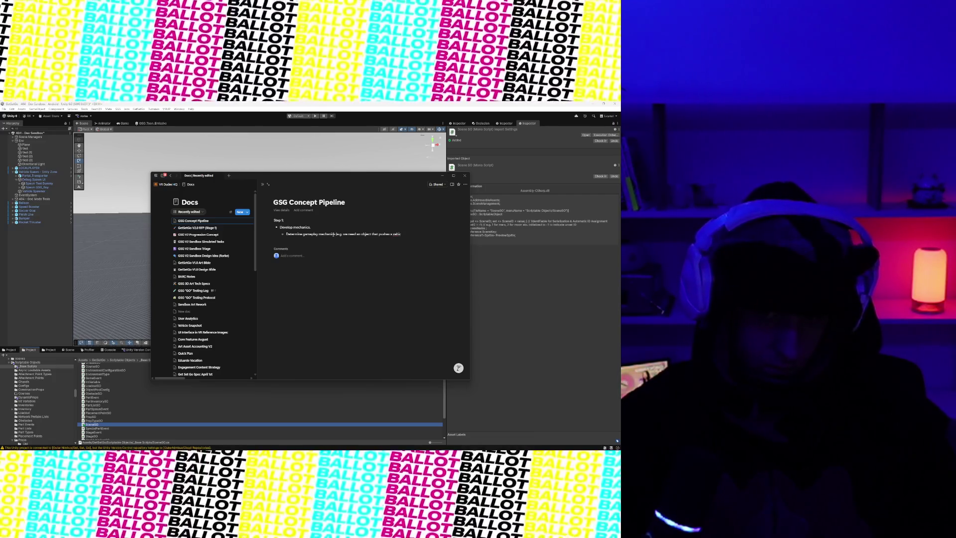
key("ctrl+BackSpace")
key("ctrl+BackSpace")
key("ctrl+BackSpace")
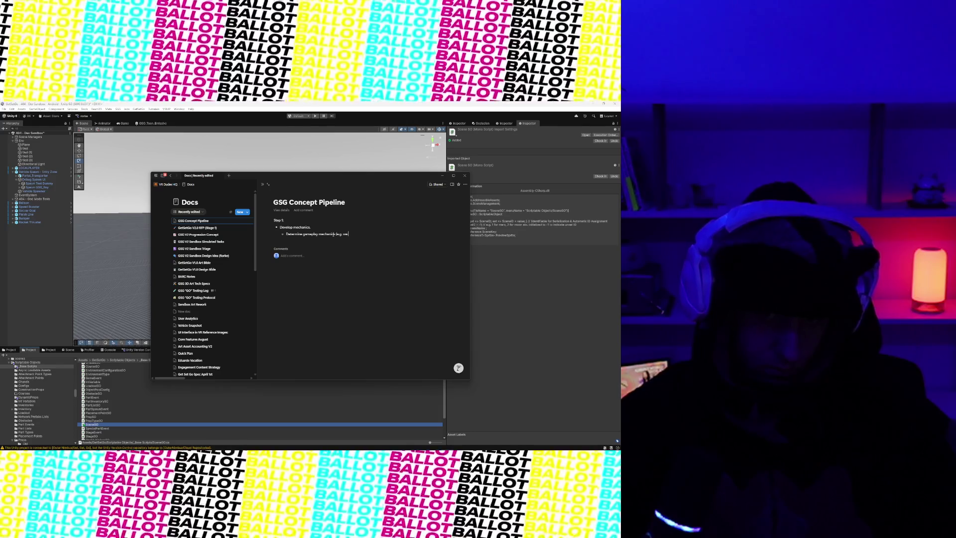
type(" want pla")
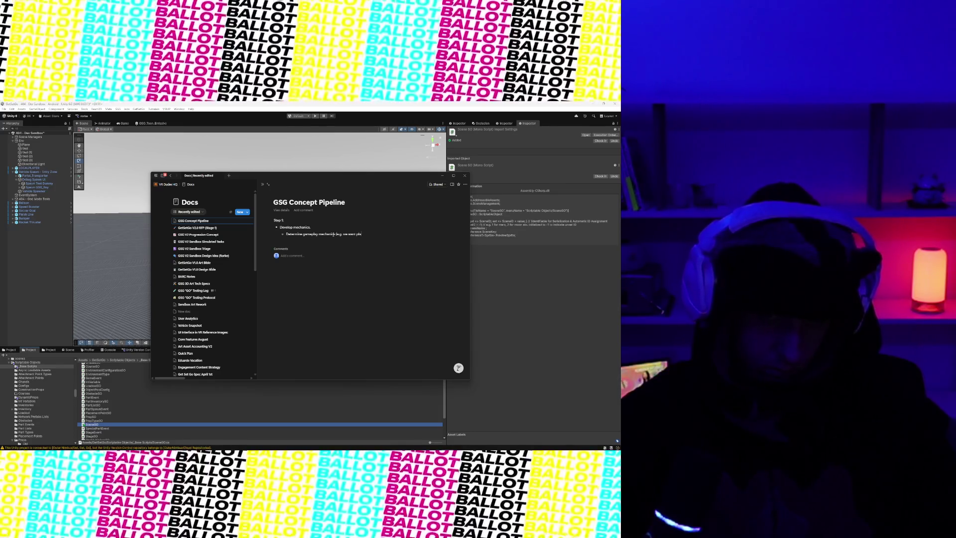
type("yers to be a")
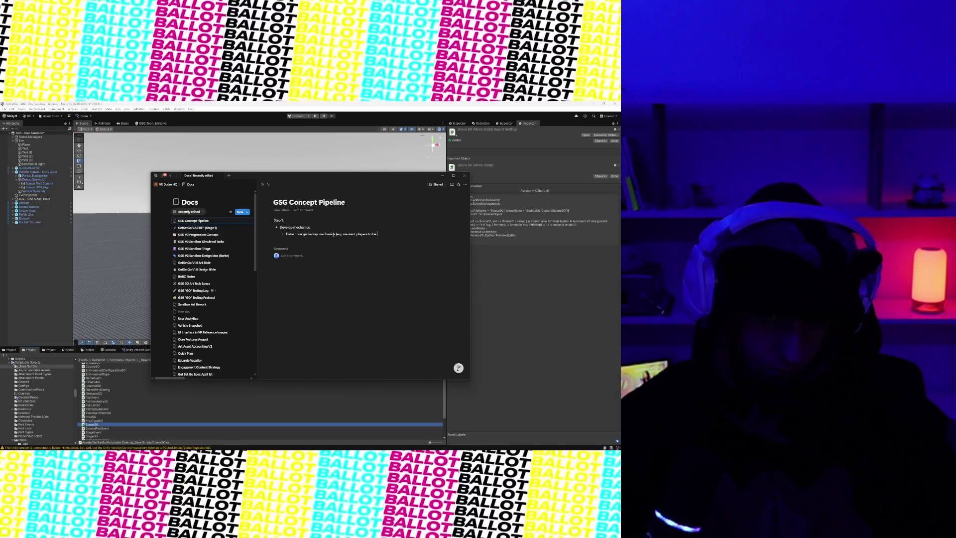
key("BackSpace")
key("BackSpace")
key("BackSpace")
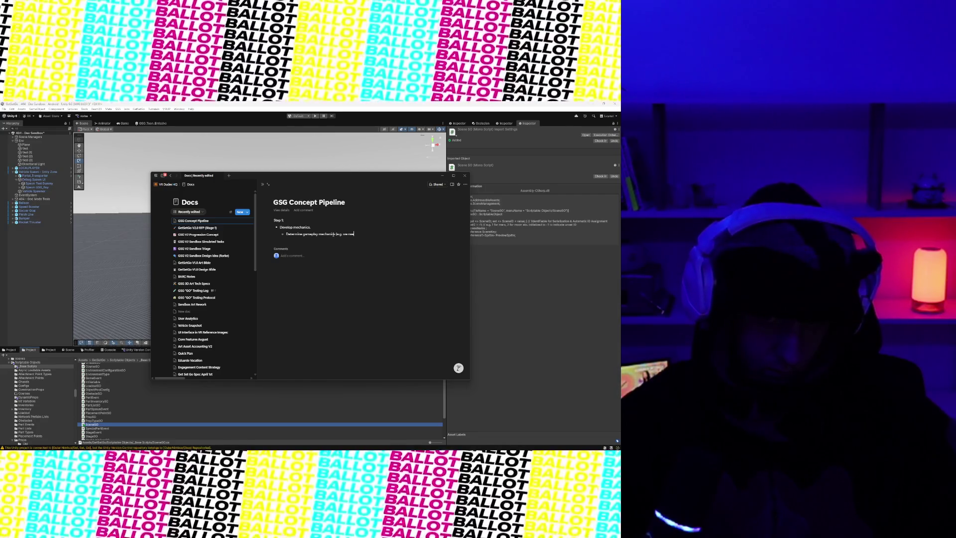
key("BackSpace")
key("BackSpace")
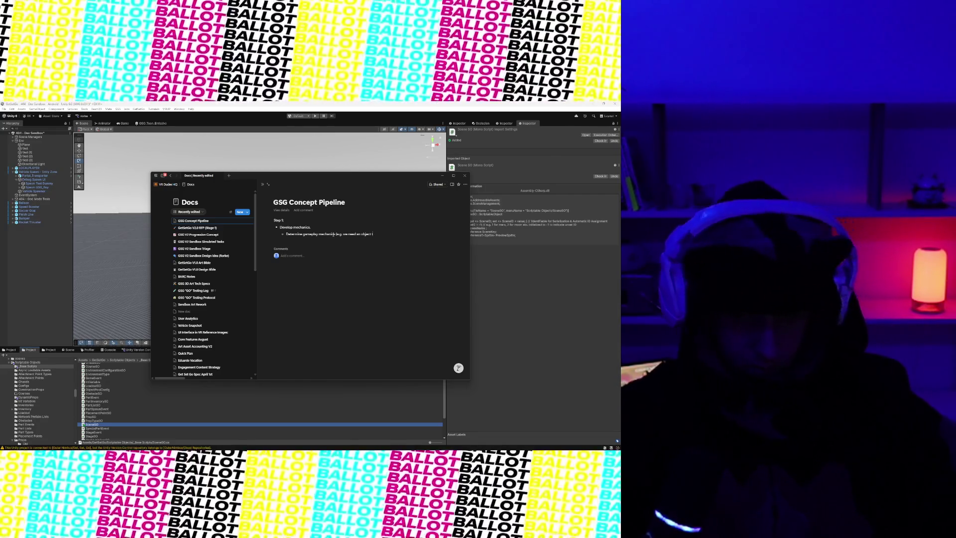
type("ject to")
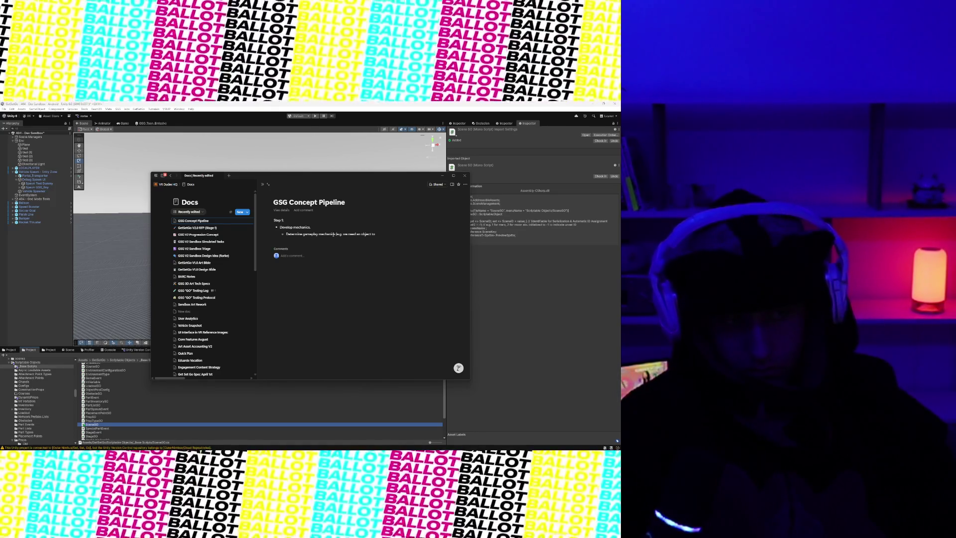
key("BackSpace")
type("hat can push players on ac")
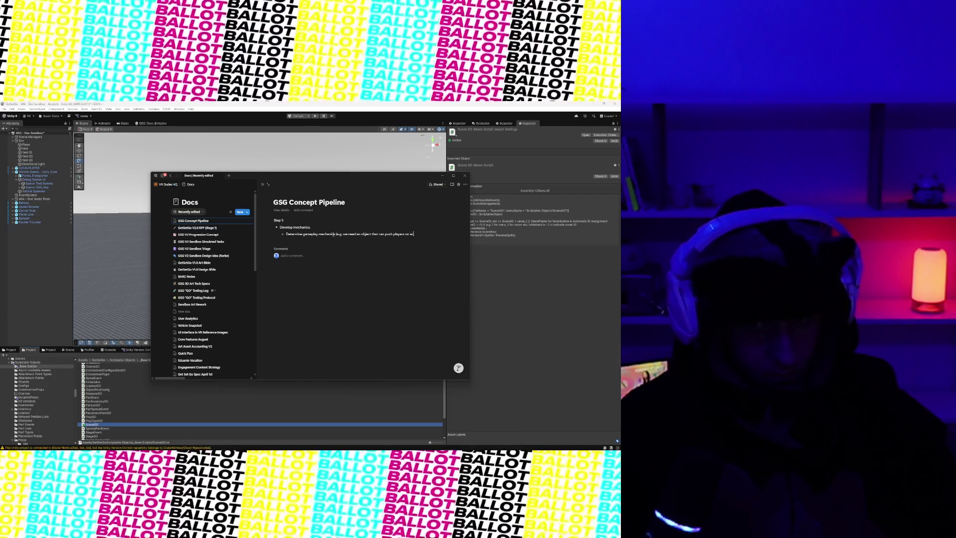
type("ve")
key("BackSpace")
key("BackSpace")
key("BackSpace")
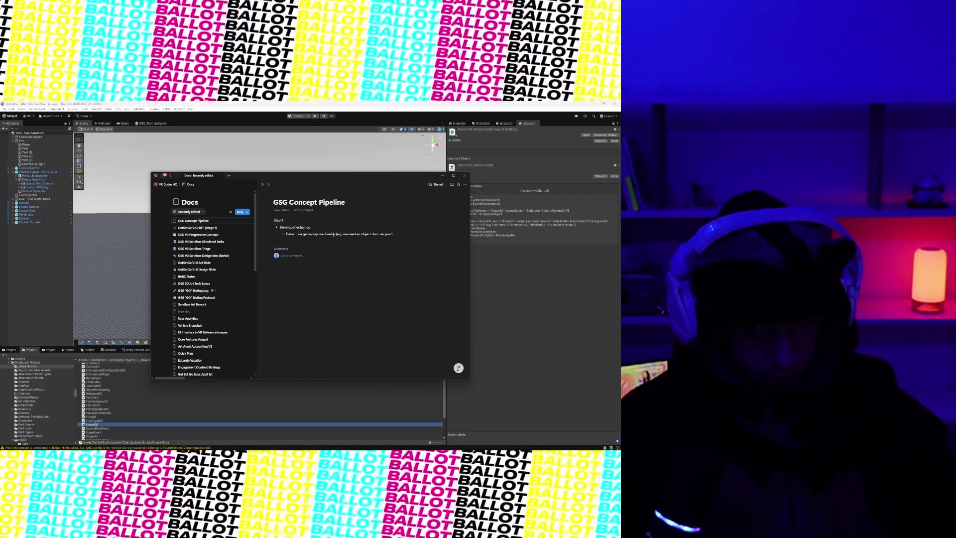
key("BackSpace")
key("BackSpace")
key("BackSpace")
type("nee")
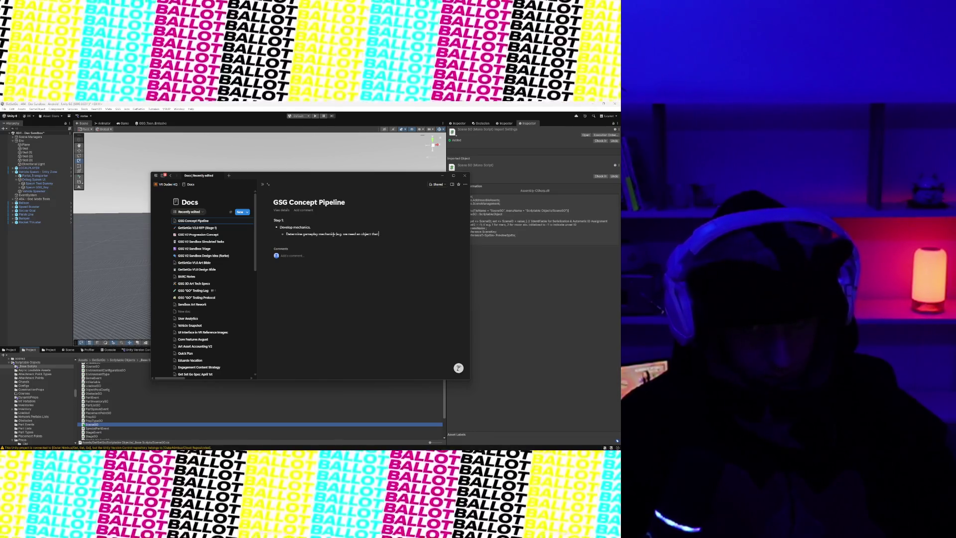
type(" push vehicles on activation")
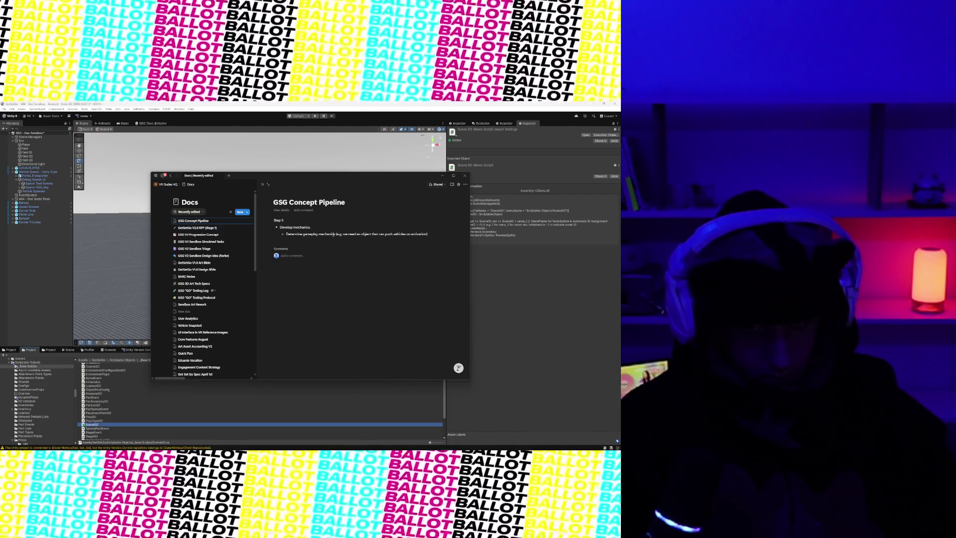
key("Return")
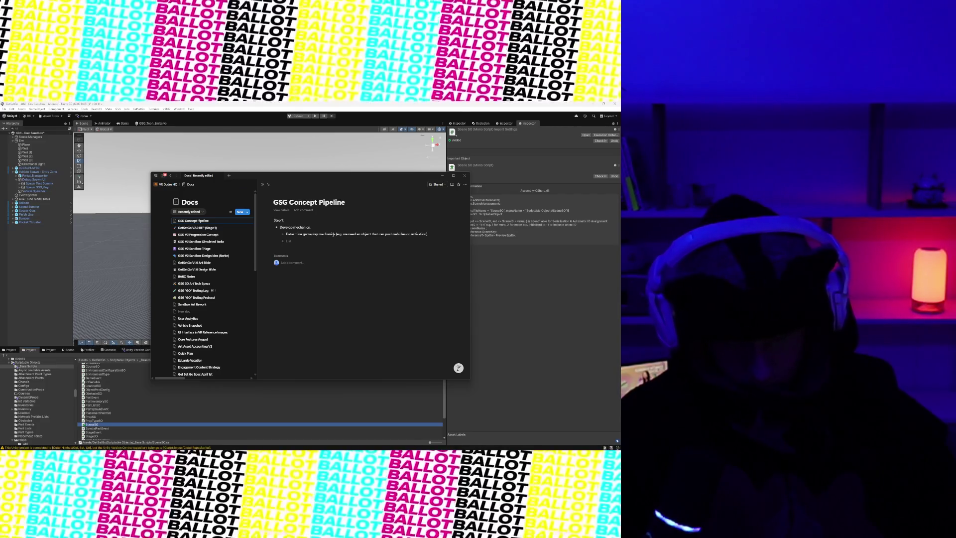
key("BackSpace")
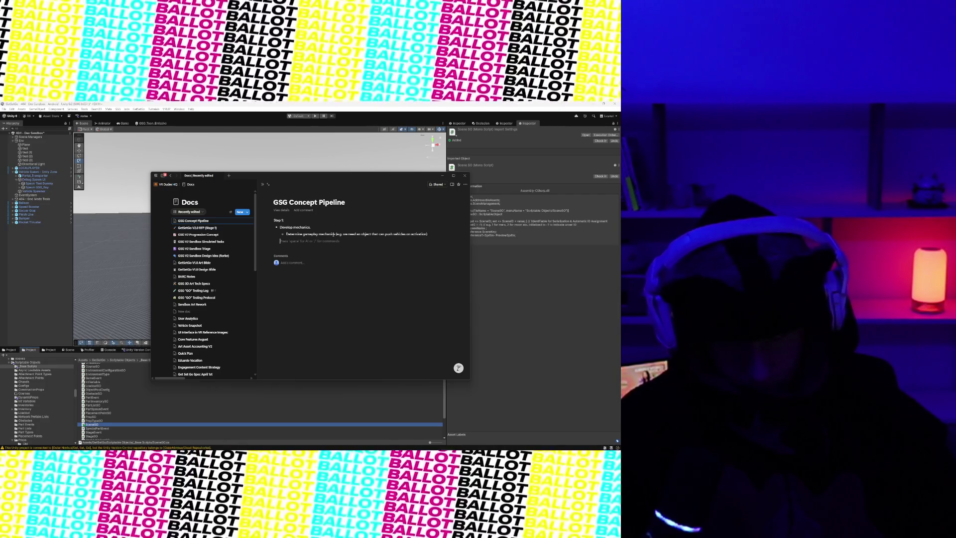
key("Return")
- Add Step 2 with a bullet: go into Higgsfield.ai and NanoBananaPro for initial concept generation
type("Step 2:")
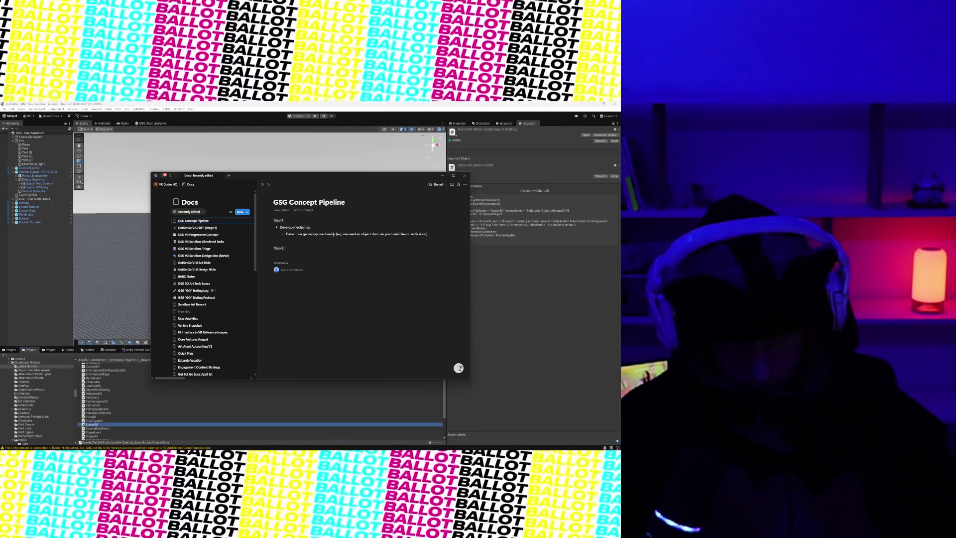
key("Return")
key("space")
key("Escape")
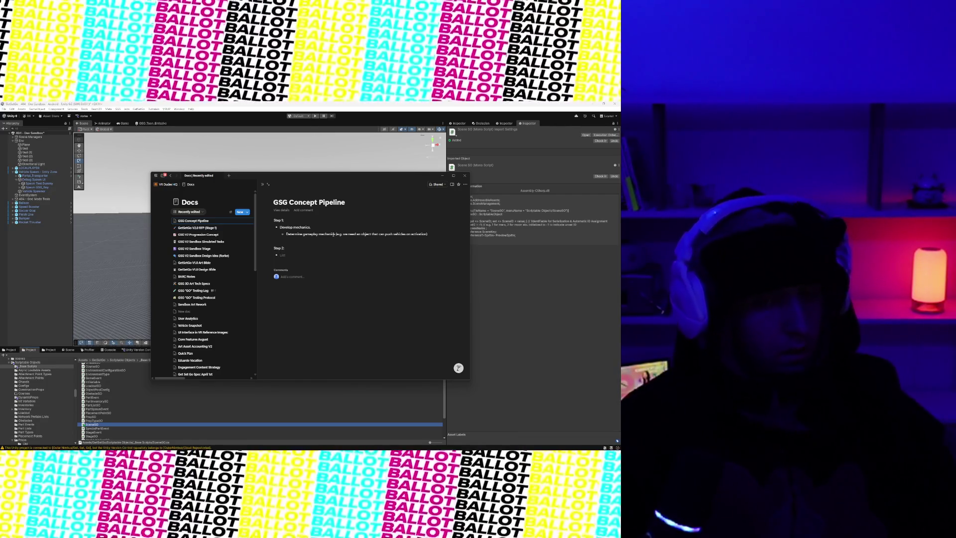
type("He into Higgs")
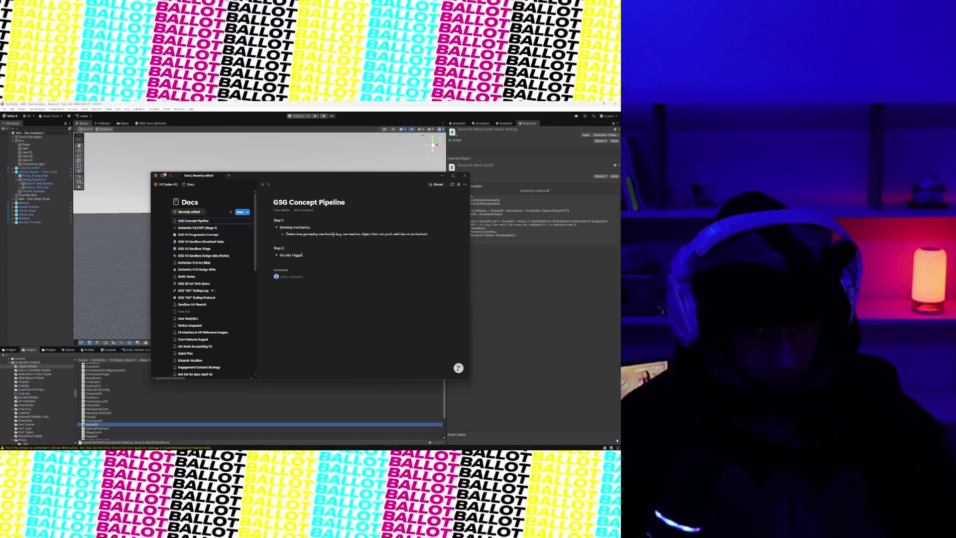
type("field.ai and")
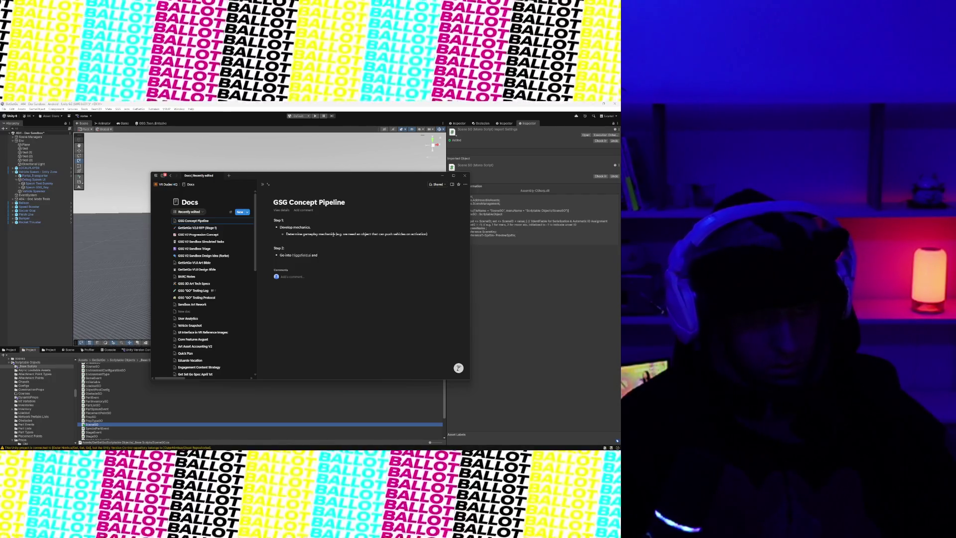
type(" into NanoBanna")
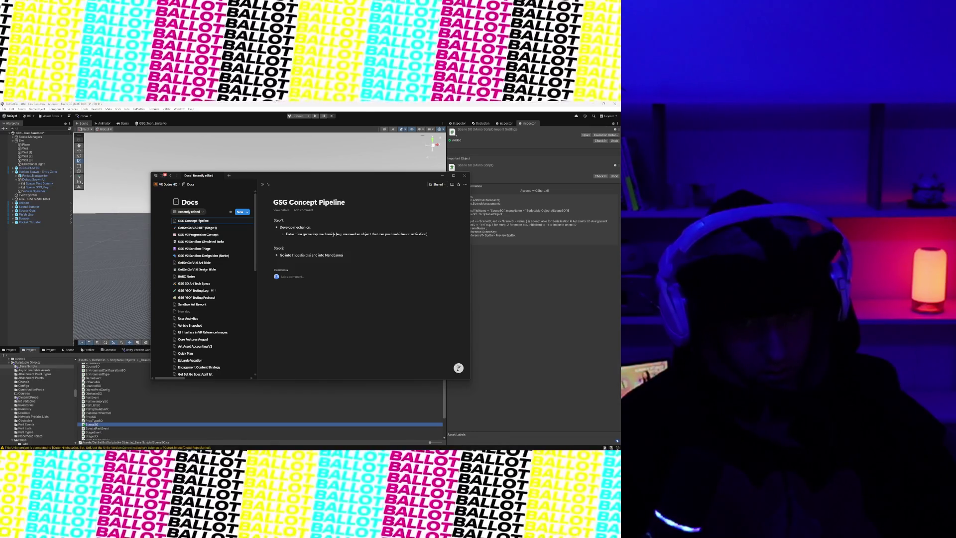
key("BackSpace")
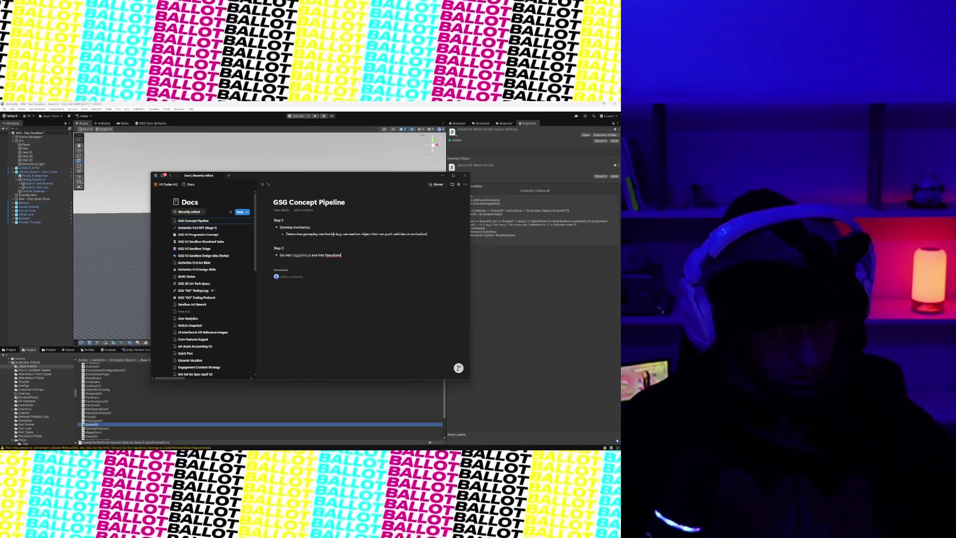
key("BackSpace")
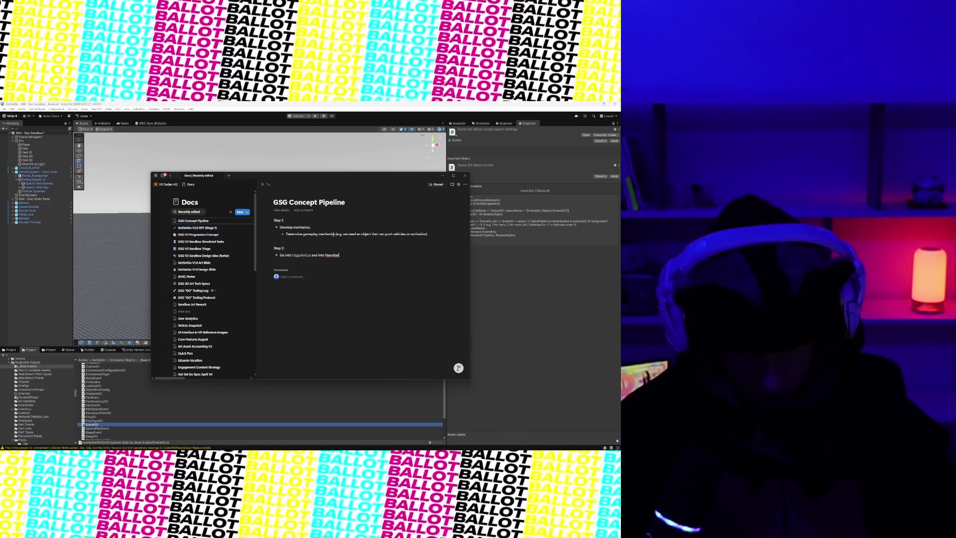
type("anaPro")
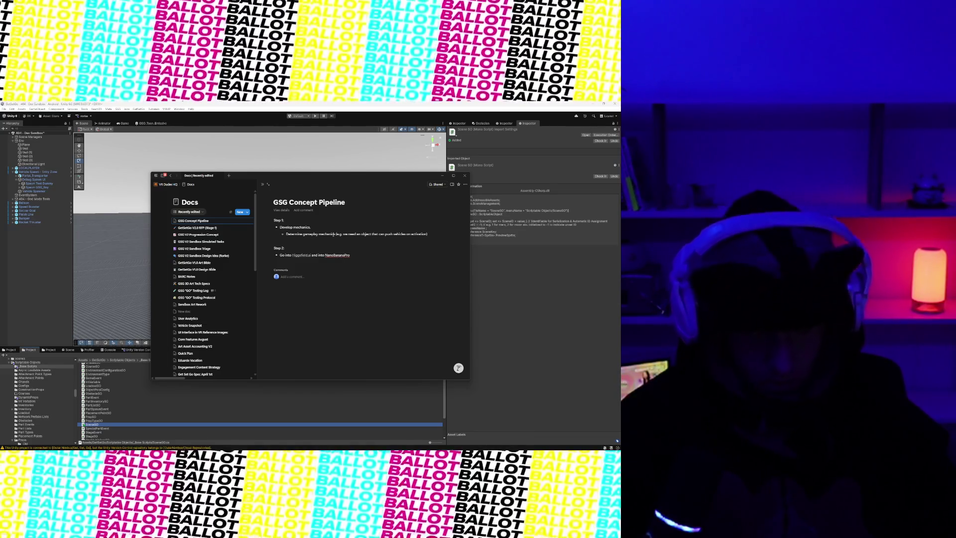
type(" for")
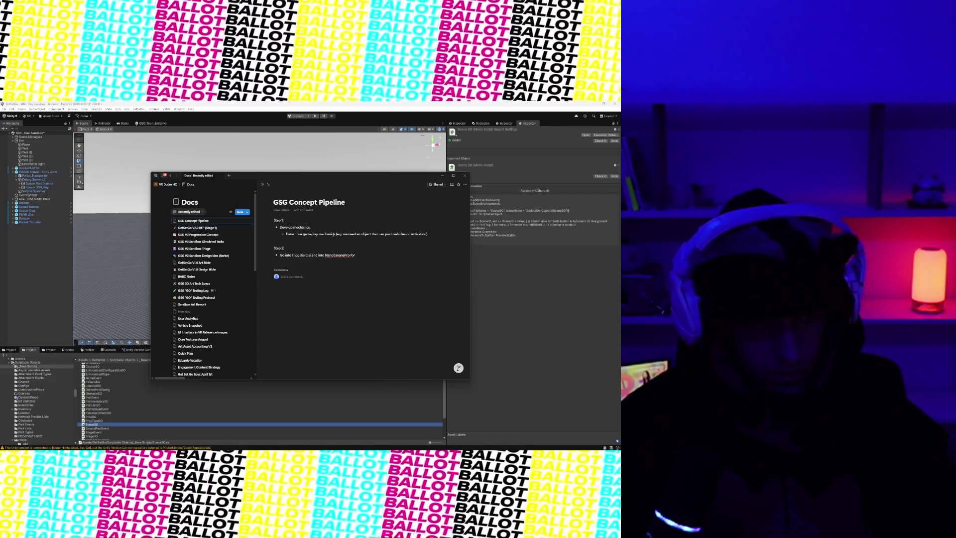
type(" initial concept")
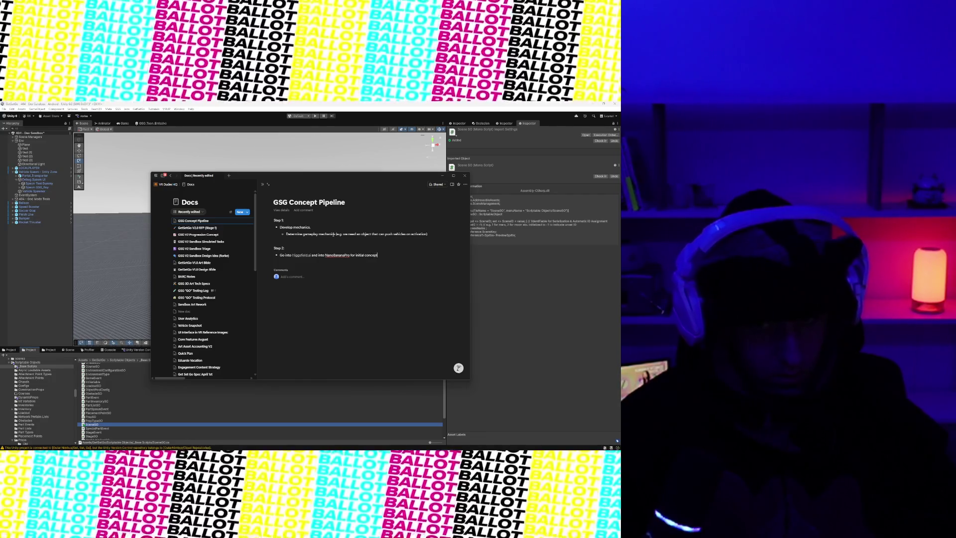
type(" generation.")
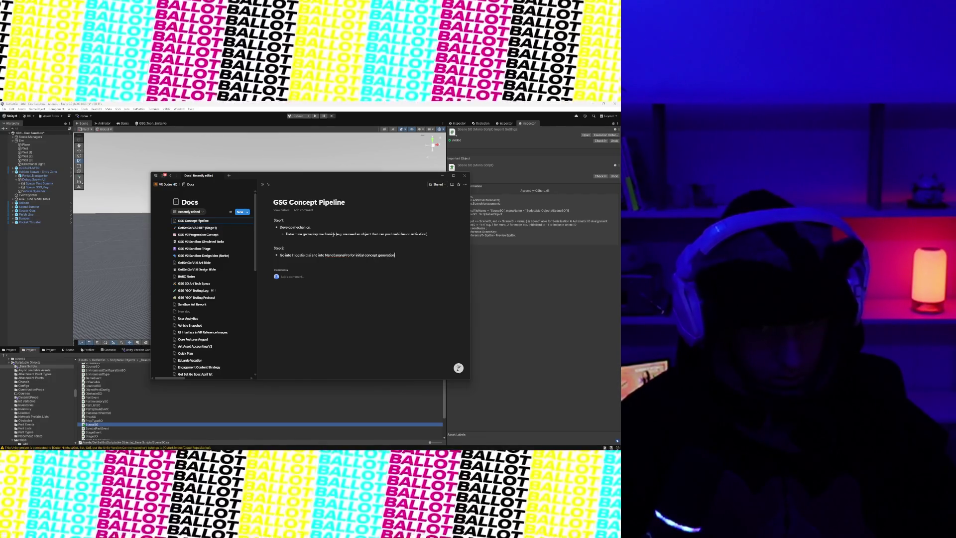
- Add the sub-point 'Type in scaffold prompt:' with a deeper-indented bullet below it
key("Return")
type("type")
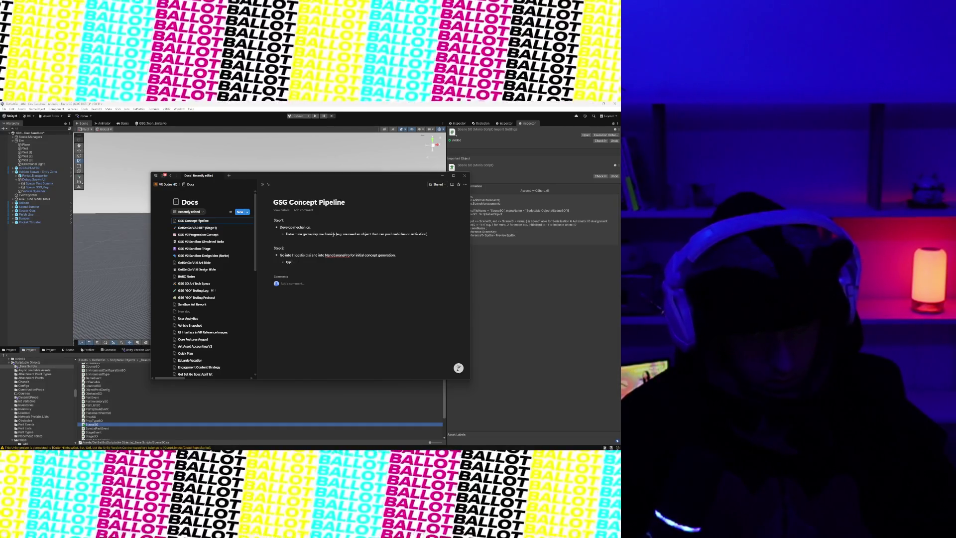
type("Type in scaf")
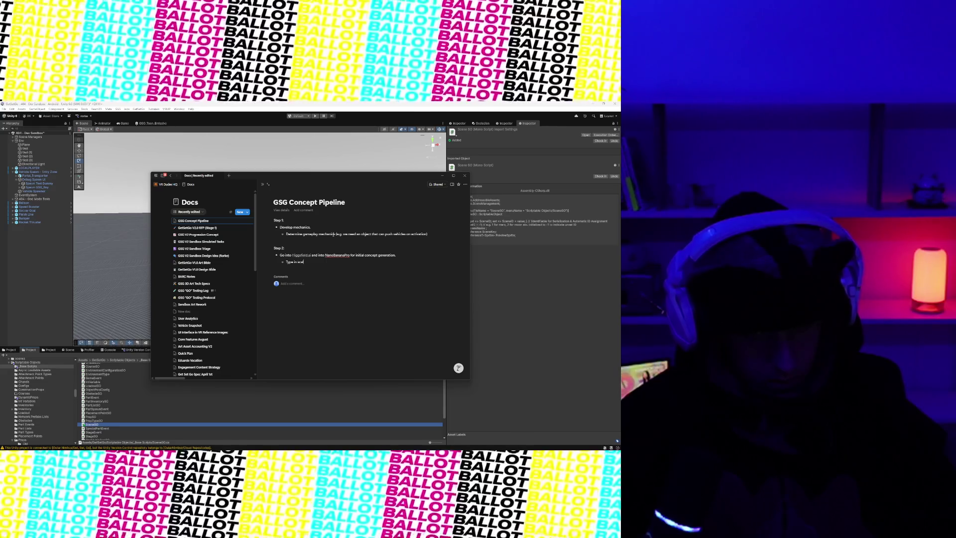
type(" promp")
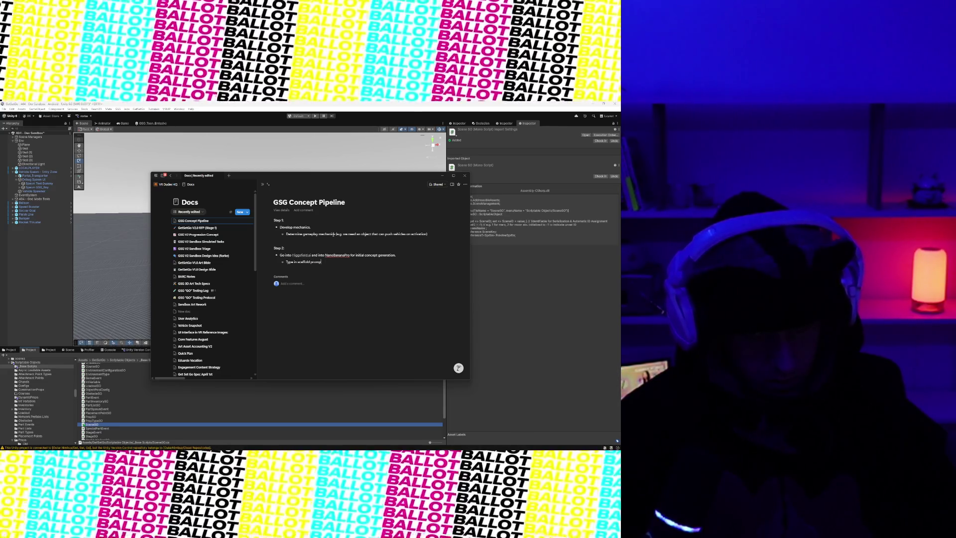
type(":")
key("Return")
key("Tab")
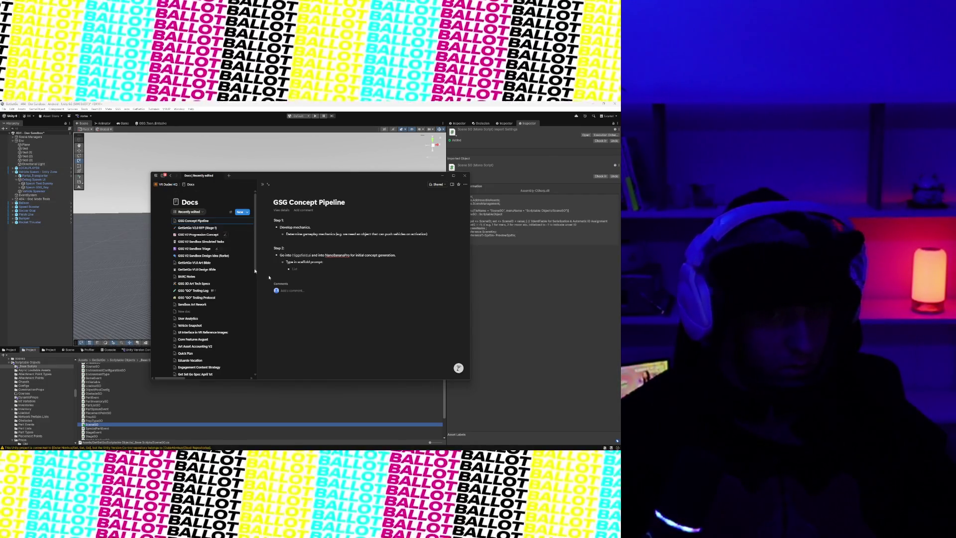
- Paste the stylized 3D model prompt, replacing its soccer ball description with '[DESCRIPTION OF OBJECT]'
key("ctrl+v")
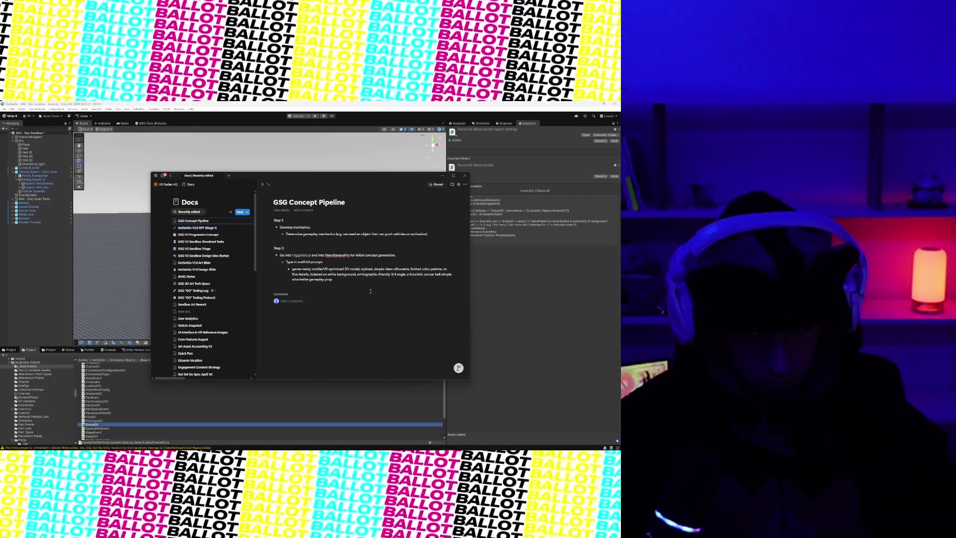
left_click(370, 290)
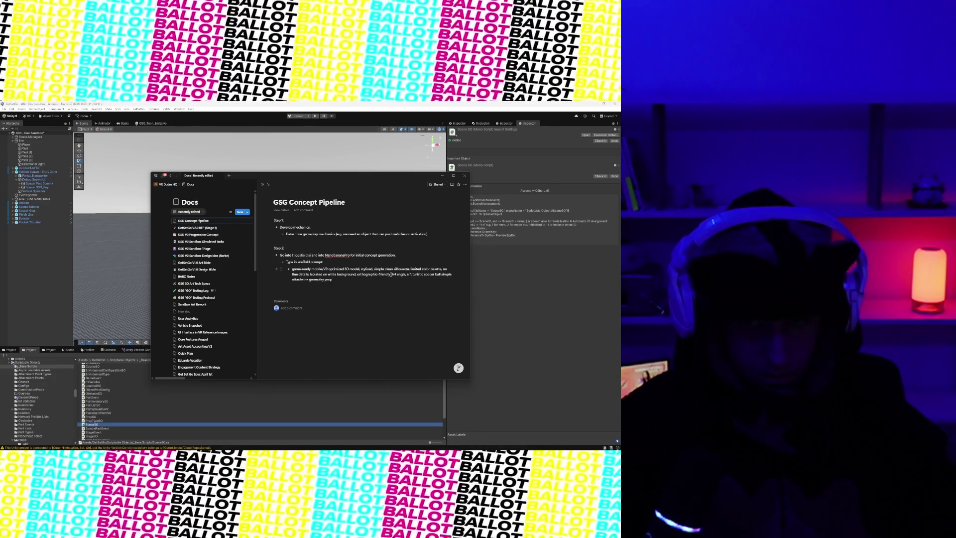
left_click_drag(407, 274, 433, 277)
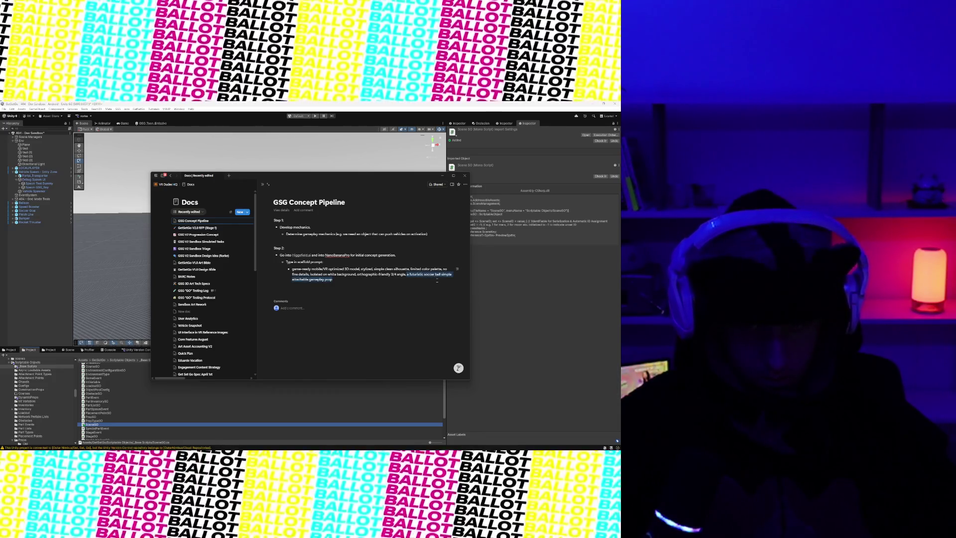
key("BackSpace")
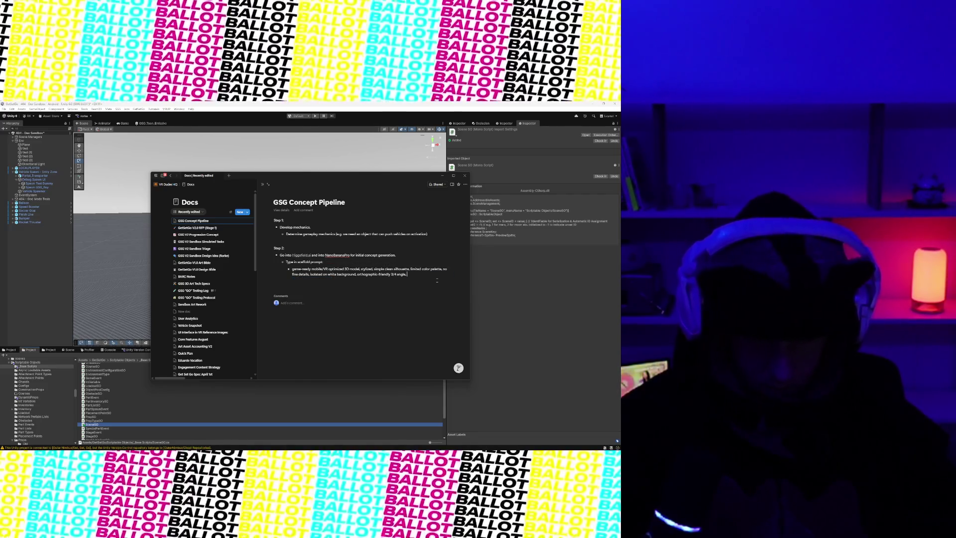
type("[")
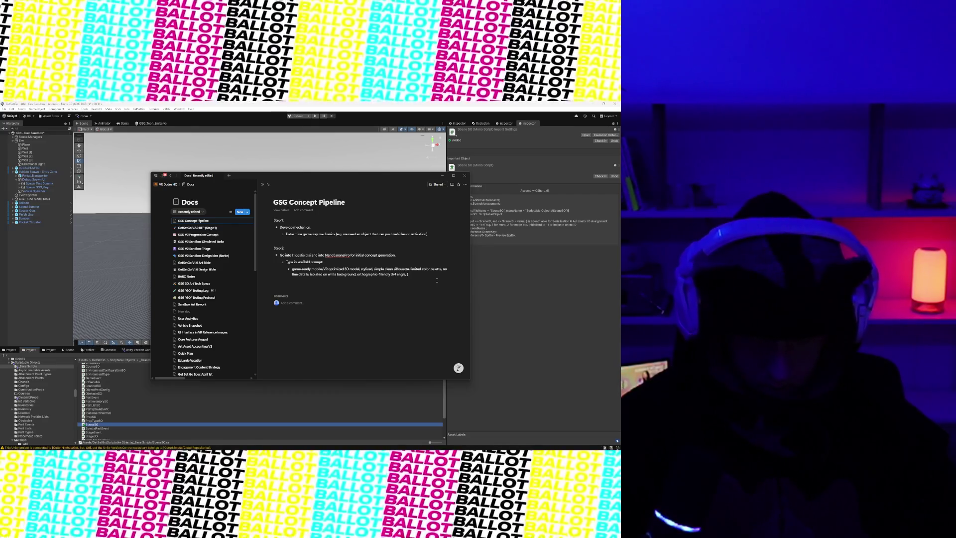
type("DESCRIPTION OF PR")
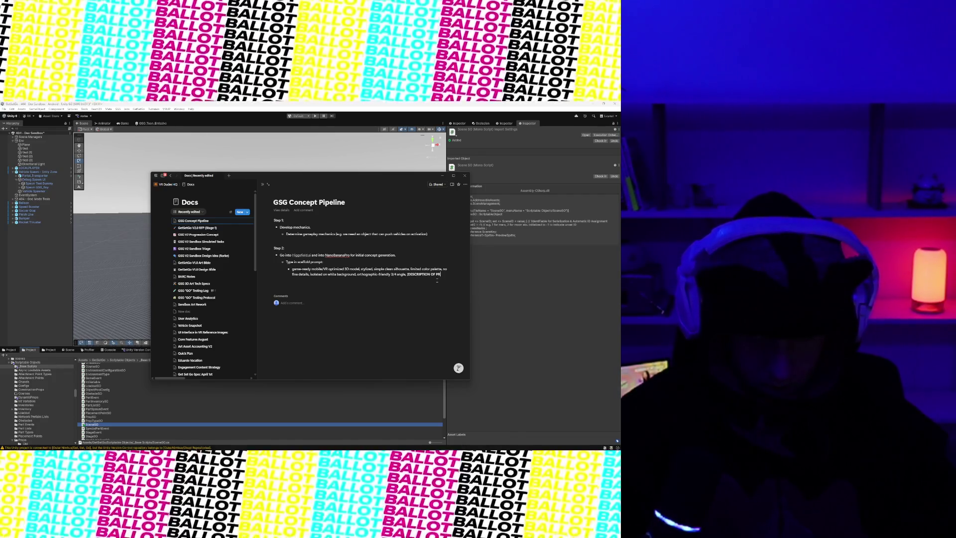
key("BackSpace")
key("BackSpace")
type("OBJECT]")
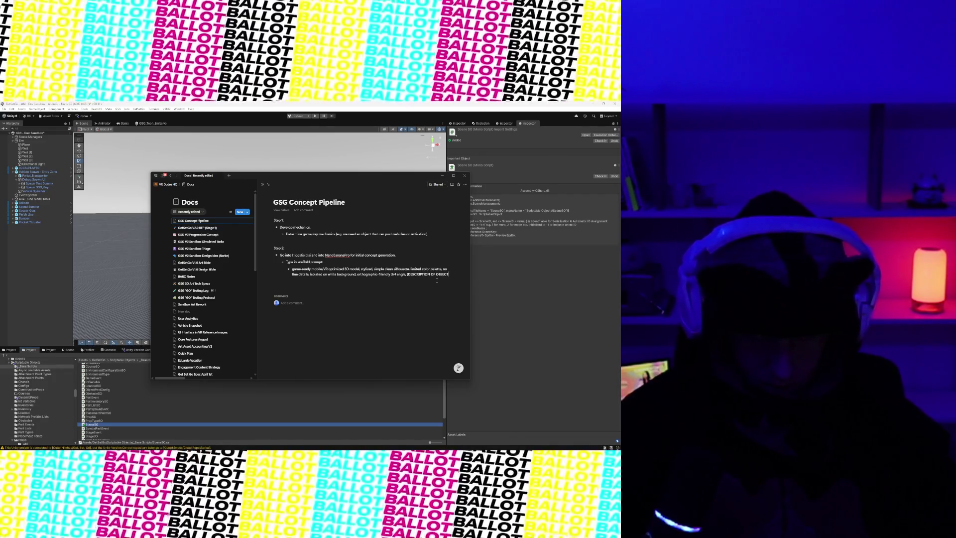
left_click(437, 281)
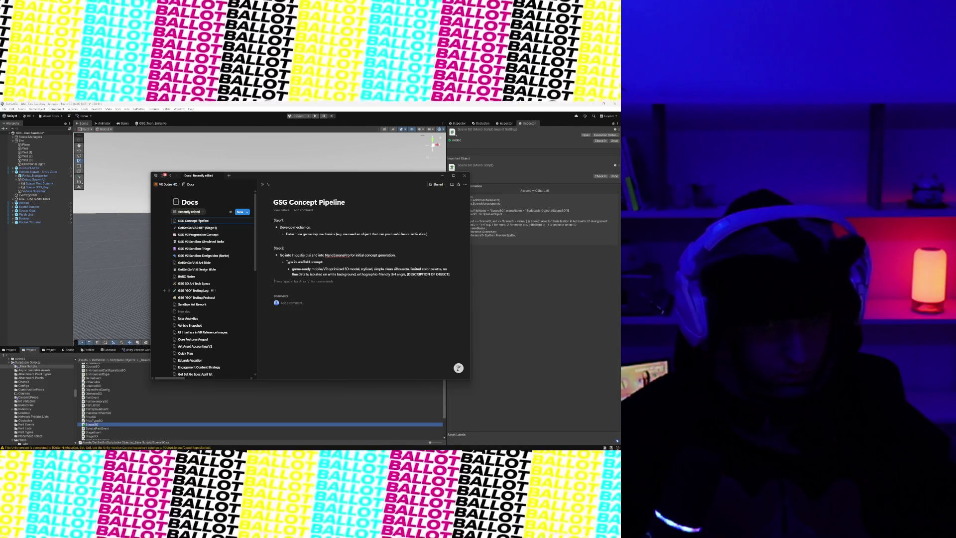
left_click(451, 274)
key("Return")
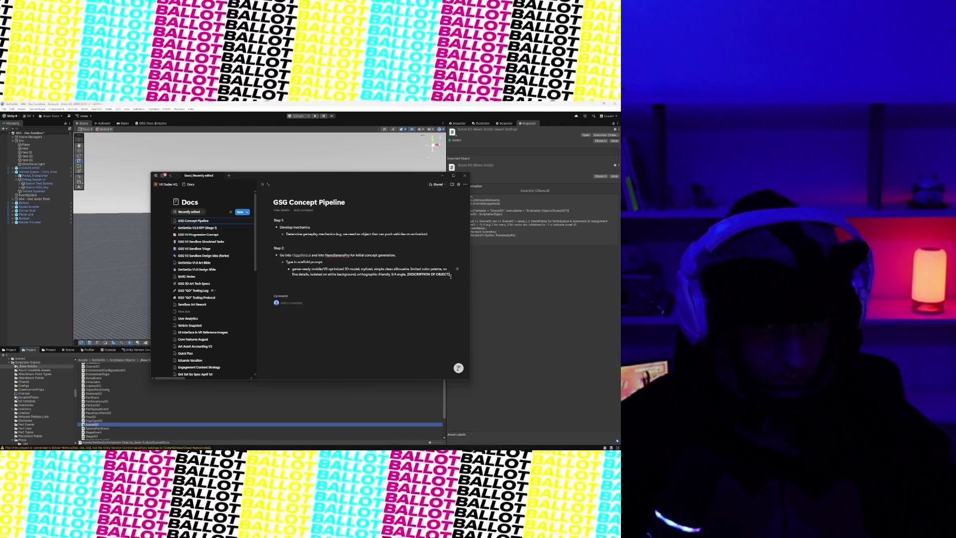
- Add the tip: Swap "3D model" for "concept" if you want an illustrative concept
type("Swap")
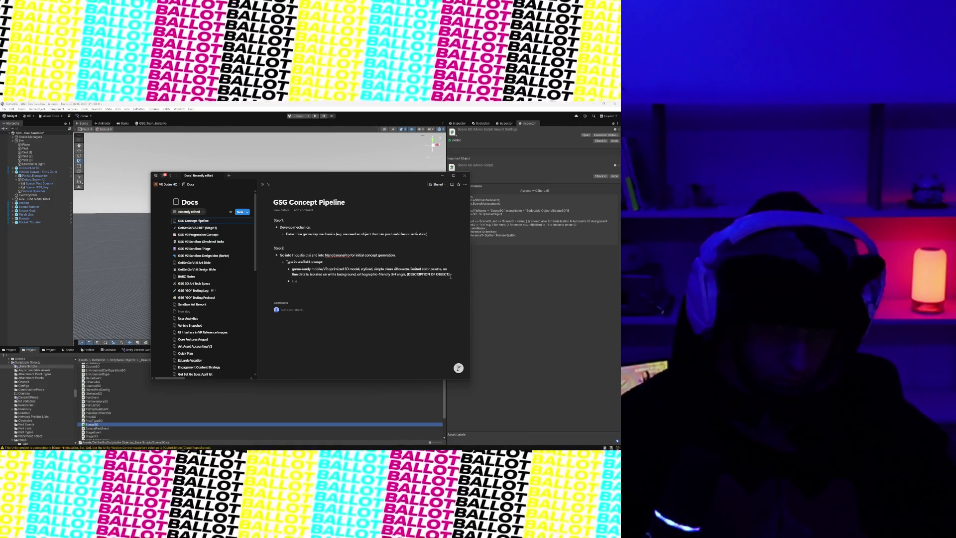
type(" \"")
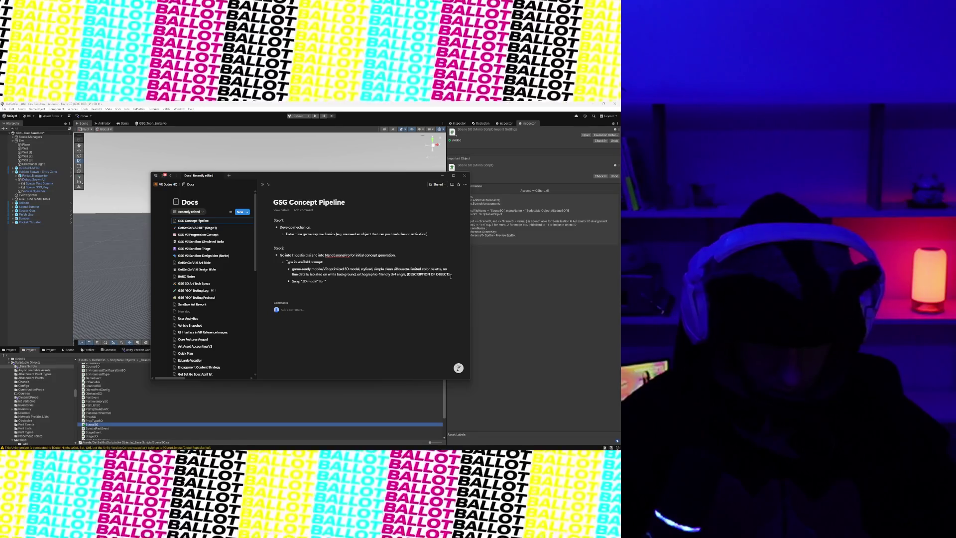
type("3D model: [cept\" if")
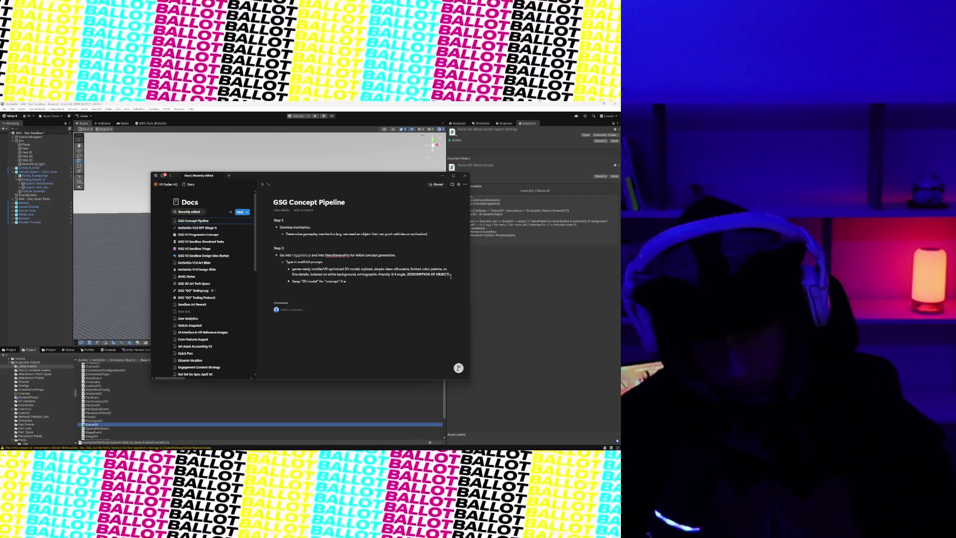
type(" you want a")
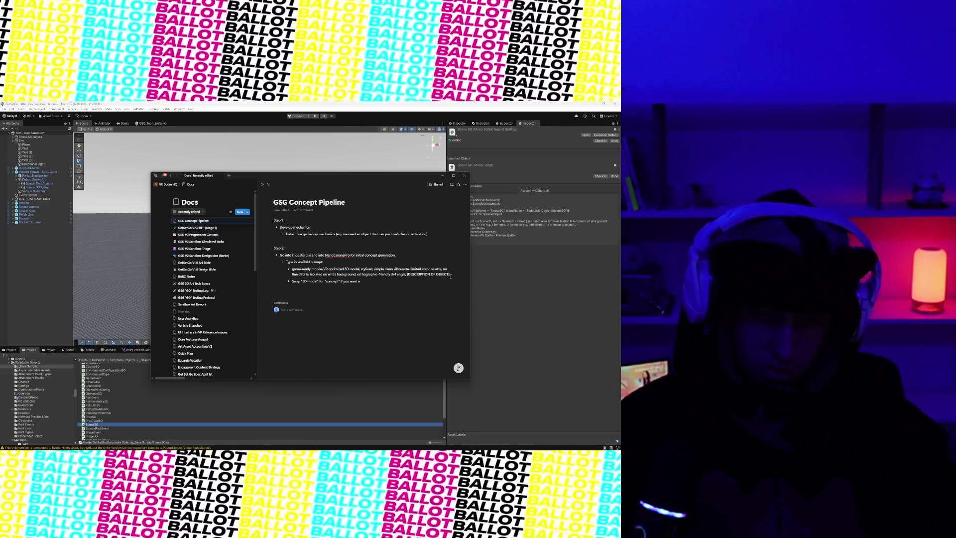
key("BackSpace")
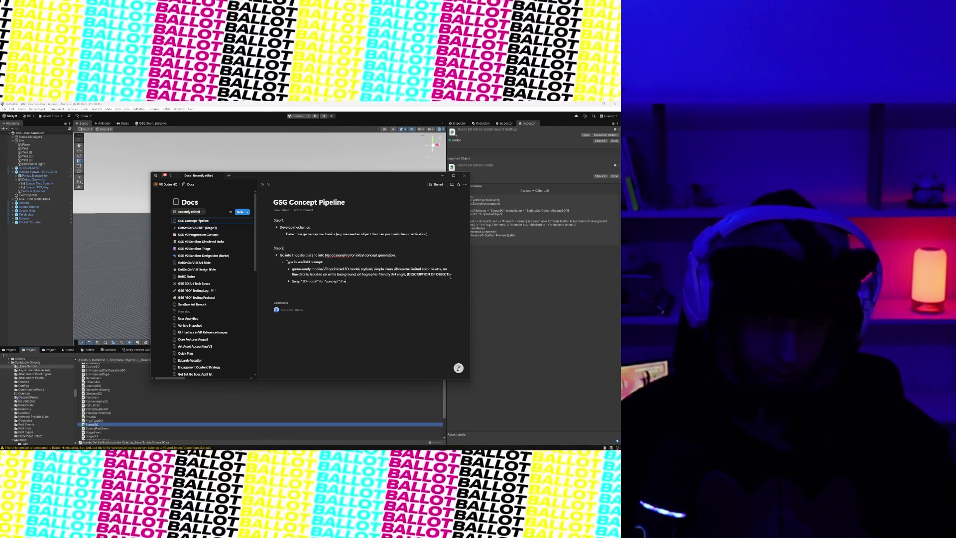
type("t an illus")
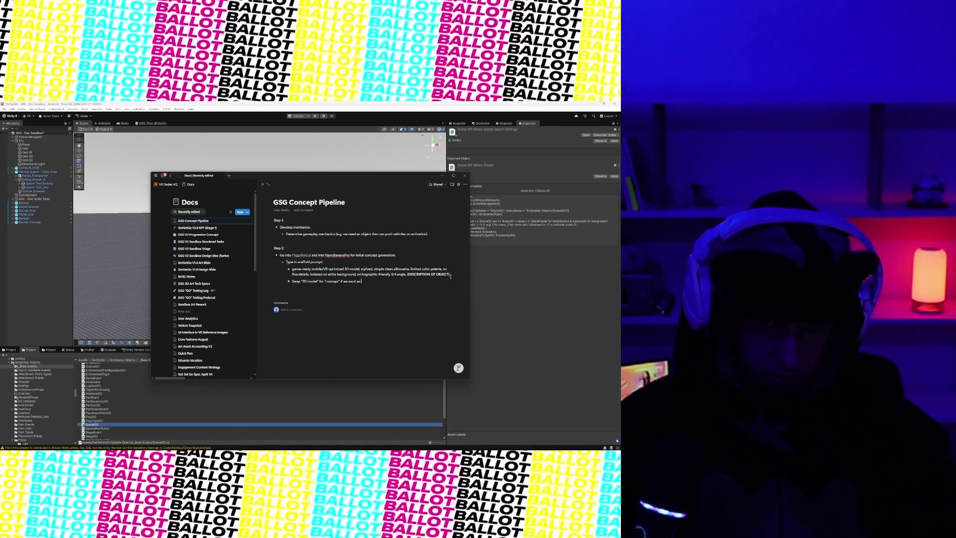
key("BackSpace")
key("BackSpace")
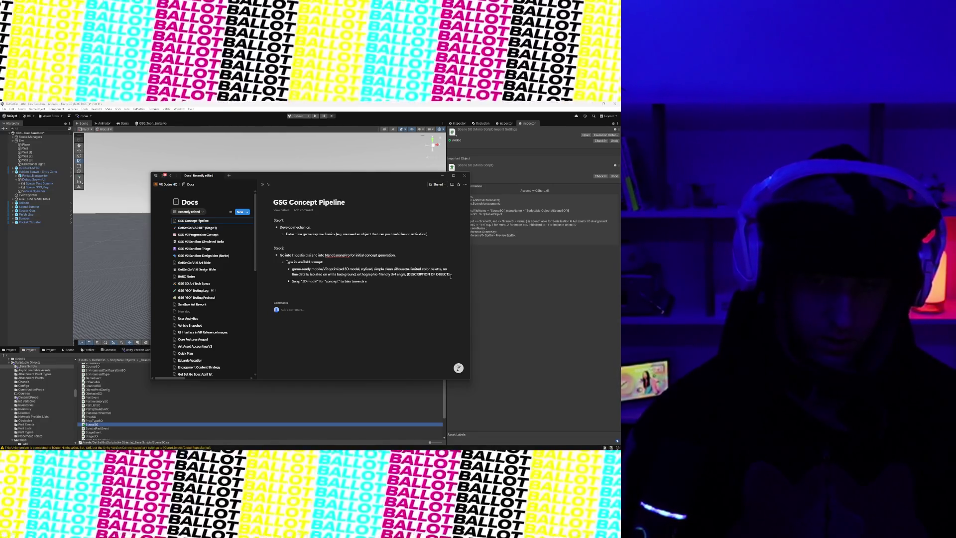
type("n illustrative co")
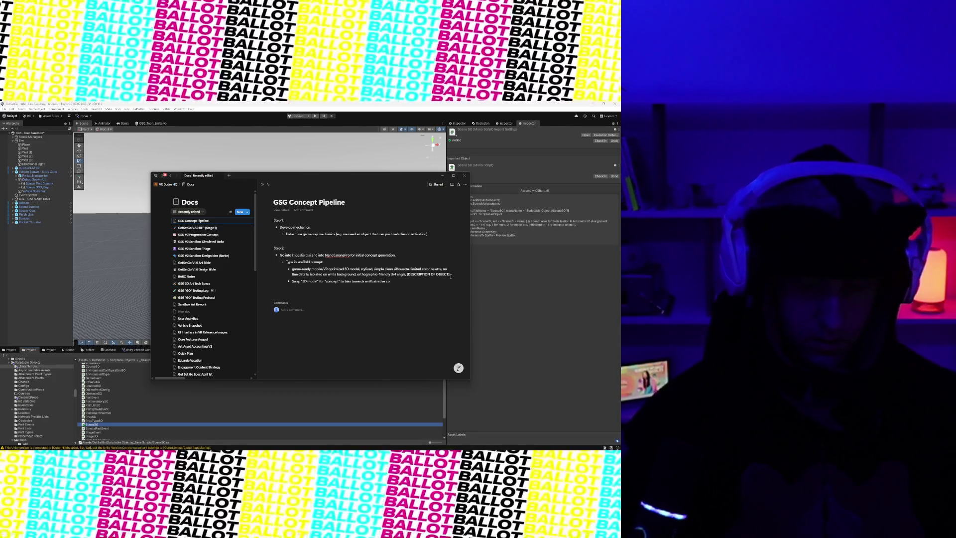
type("ncept.")
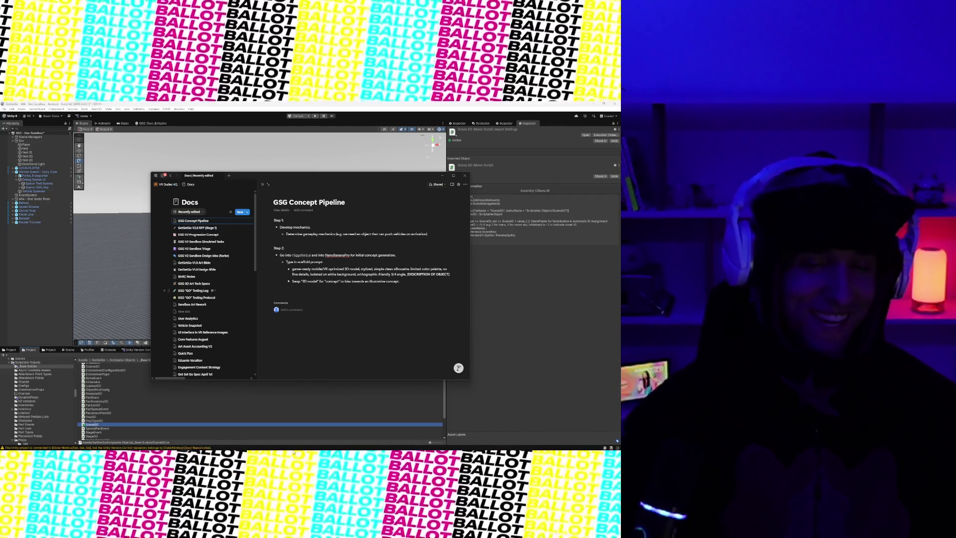
mouse_move(234, 448)
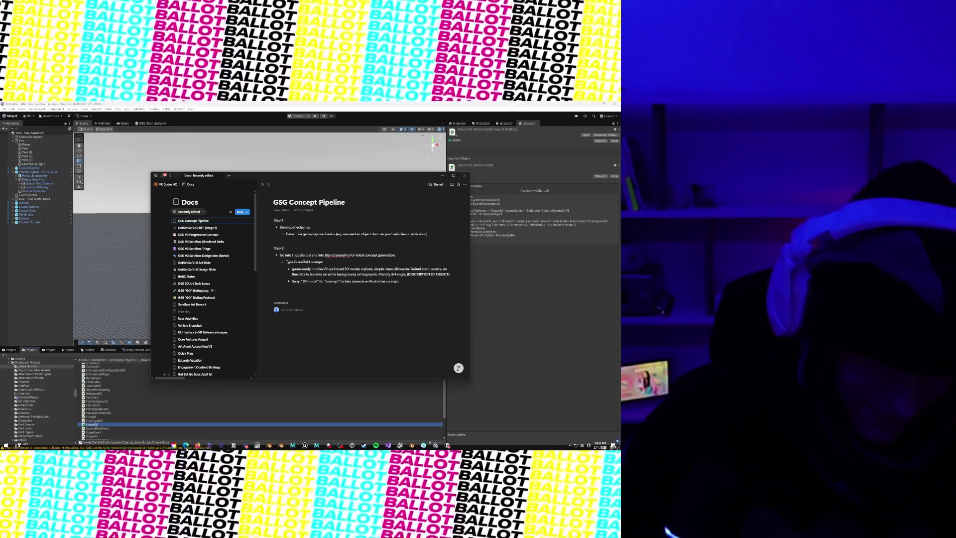
mouse_move(186, 446)
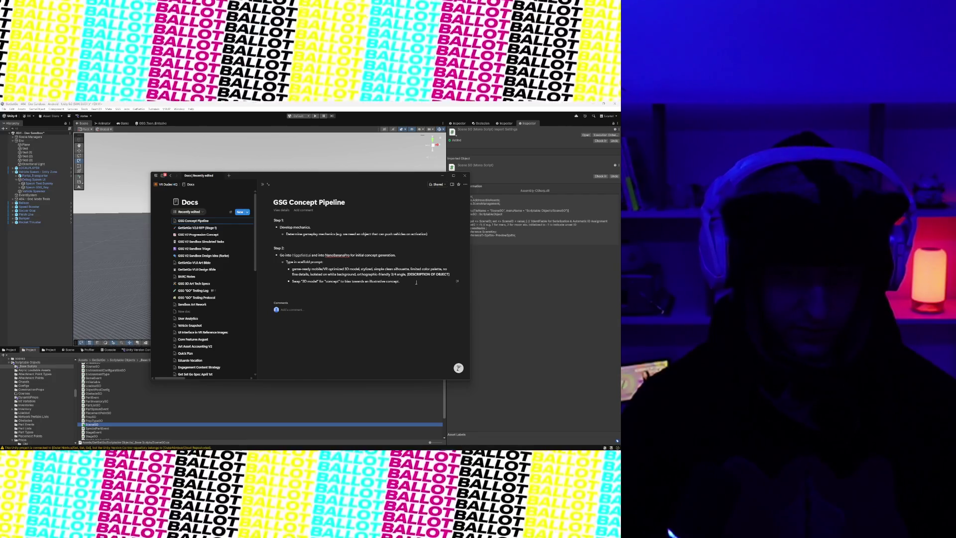
key("Return")
key("BackSpace")
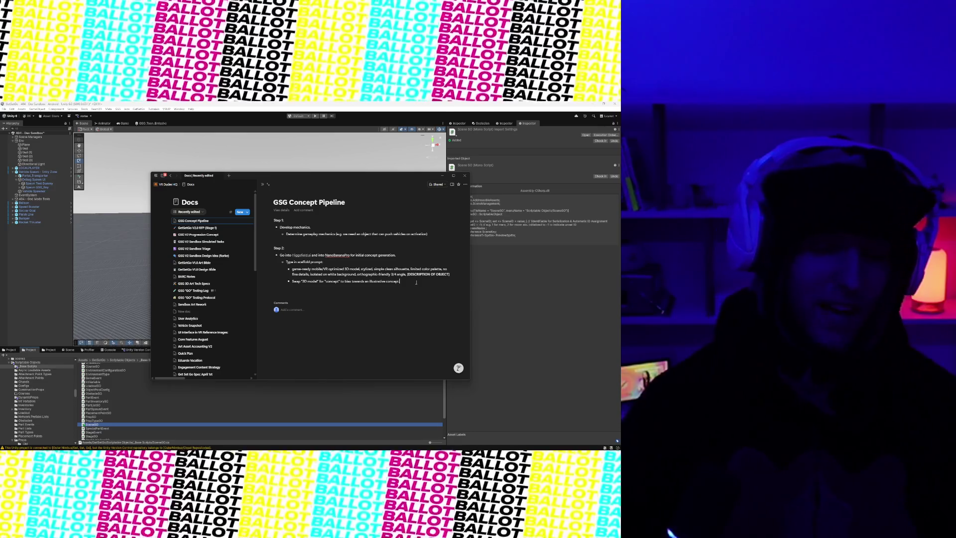
mouse_move(185, 445)
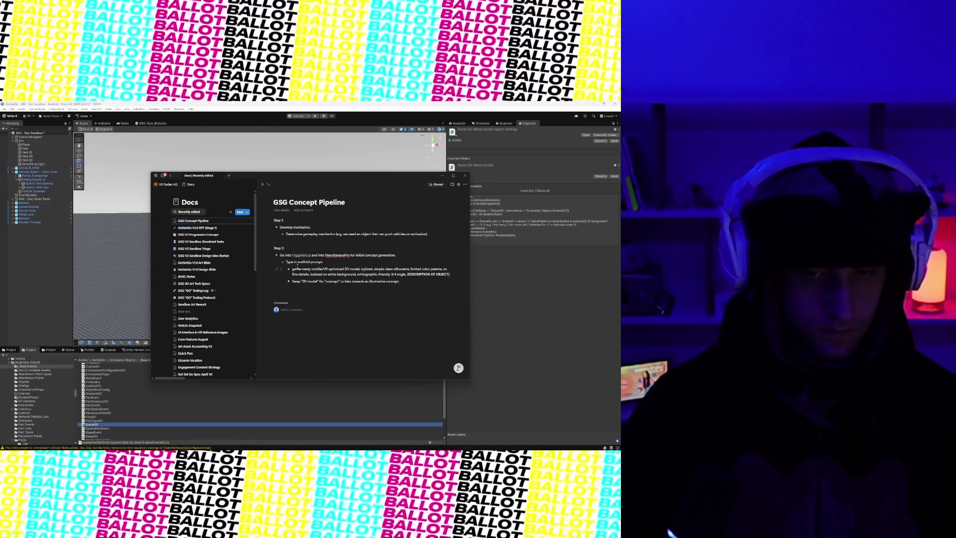
left_click_drag(292, 269, 452, 274)
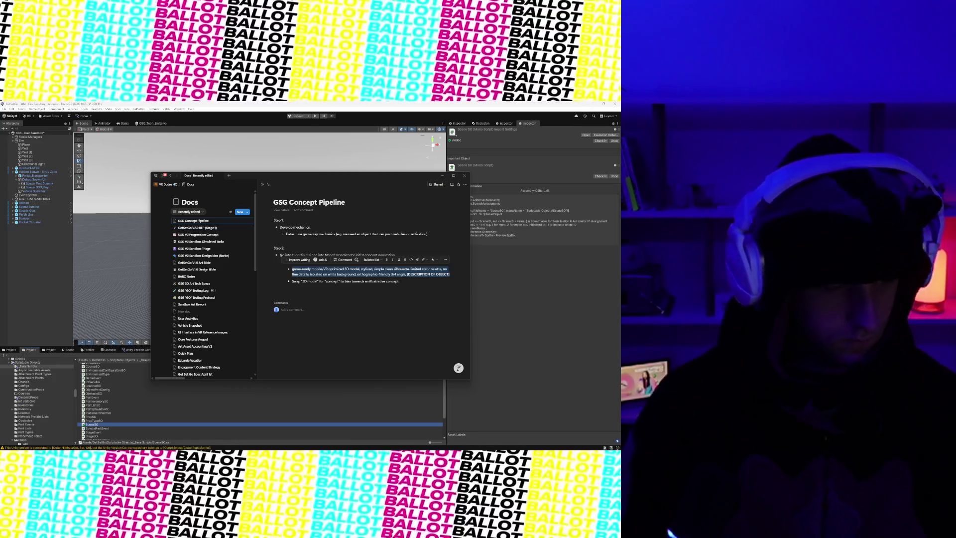
- Snip the scaffold prompt in Nano Banana Pro and paste the screenshot beneath the Swap bullet
key("super+shift+s")
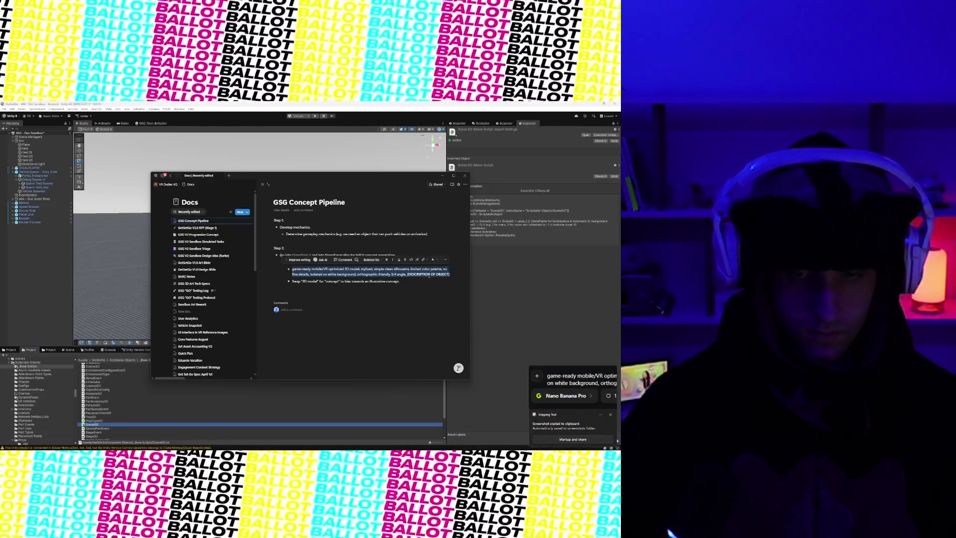
left_click(403, 282)
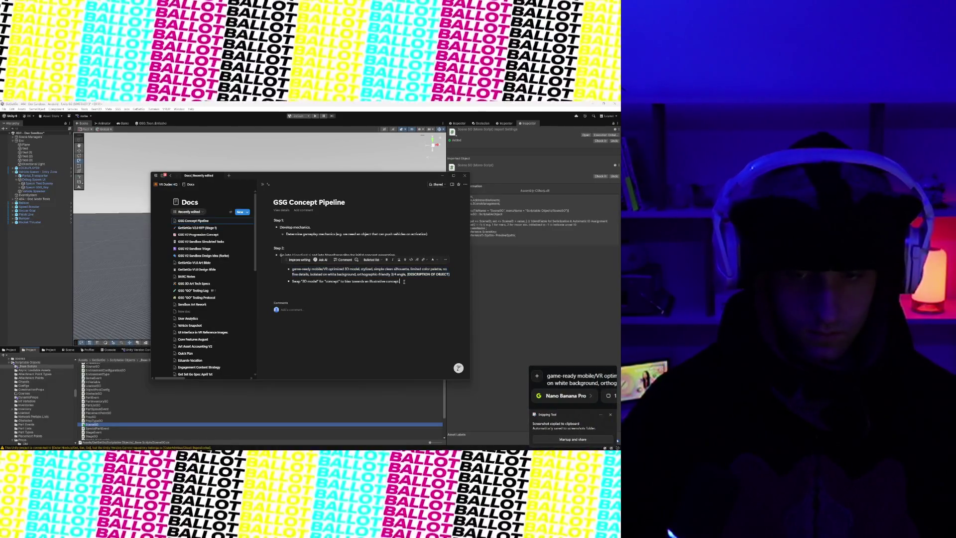
key("Return")
key("ctrl+v")
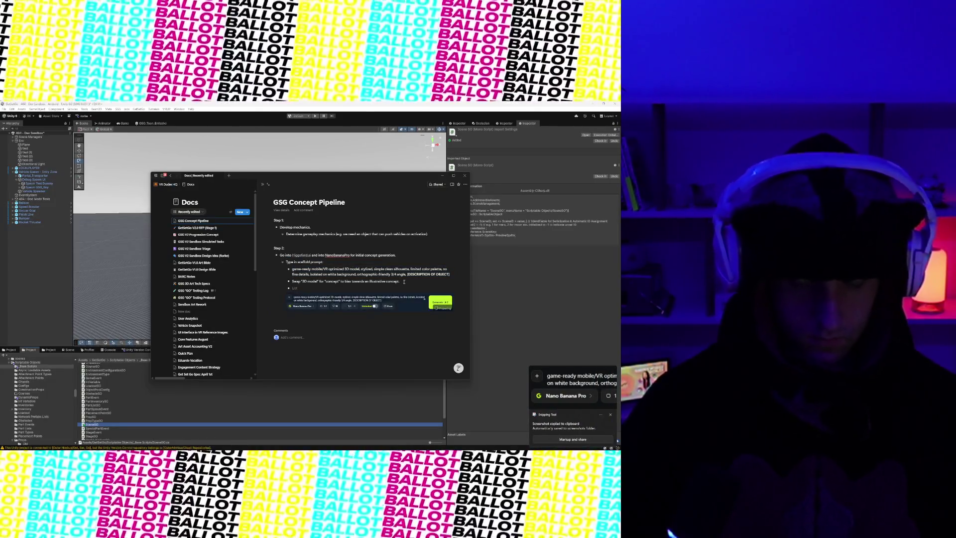
left_click(314, 288)
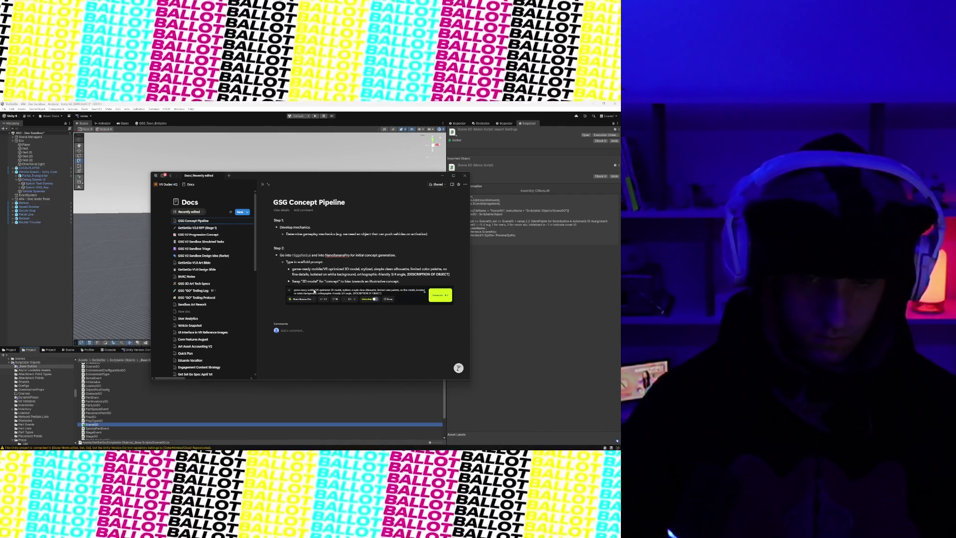
left_click(314, 310)
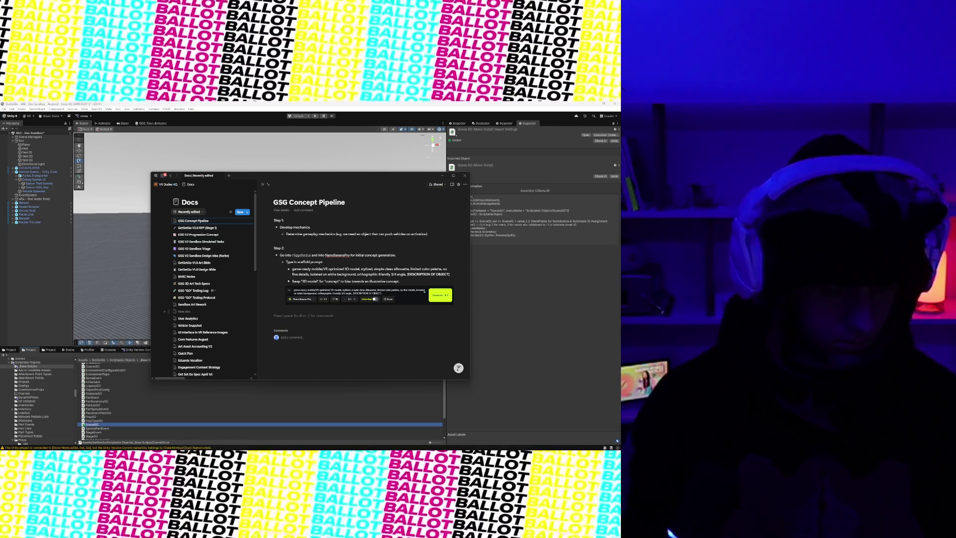
key("super+shift+s")
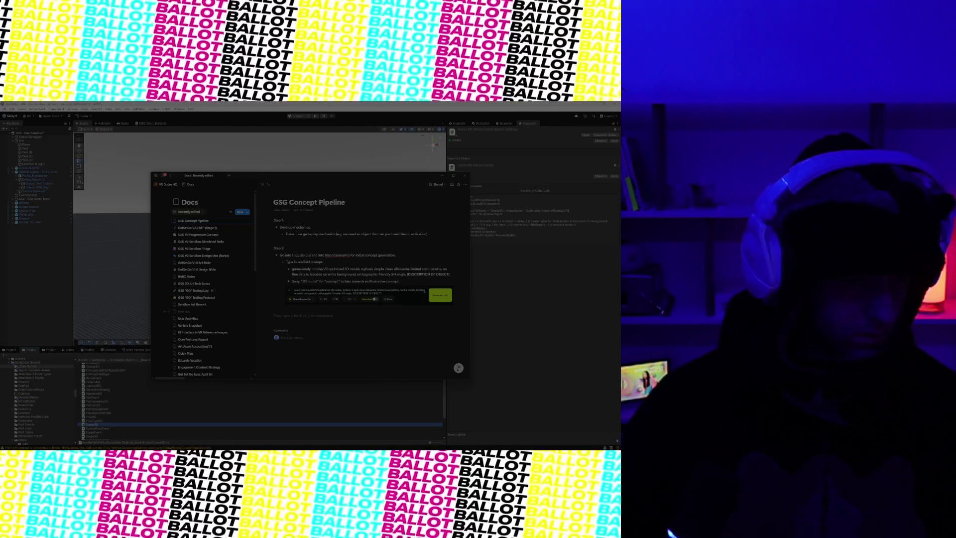
- Capture the concept grid and add Step 3 with the bullet 'Open initial concept in "Angles"'
left_click(315, 316)
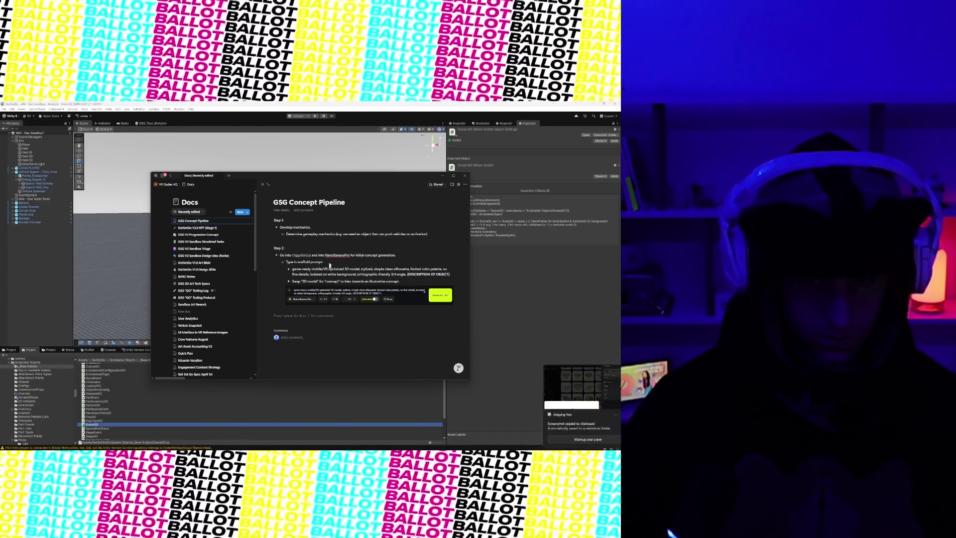
type("St")
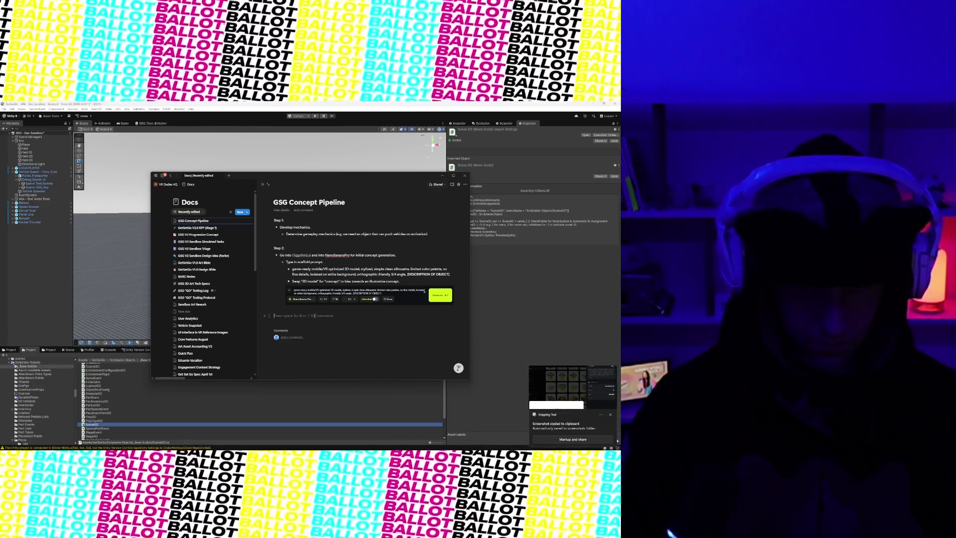
type("ep 3:")
key("Return")
type("- G")
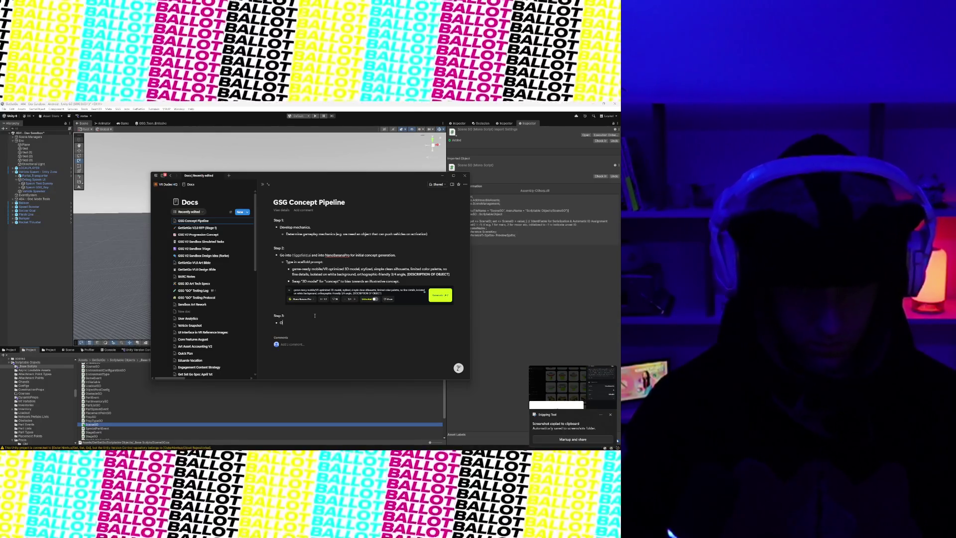
type("pen desired ge")
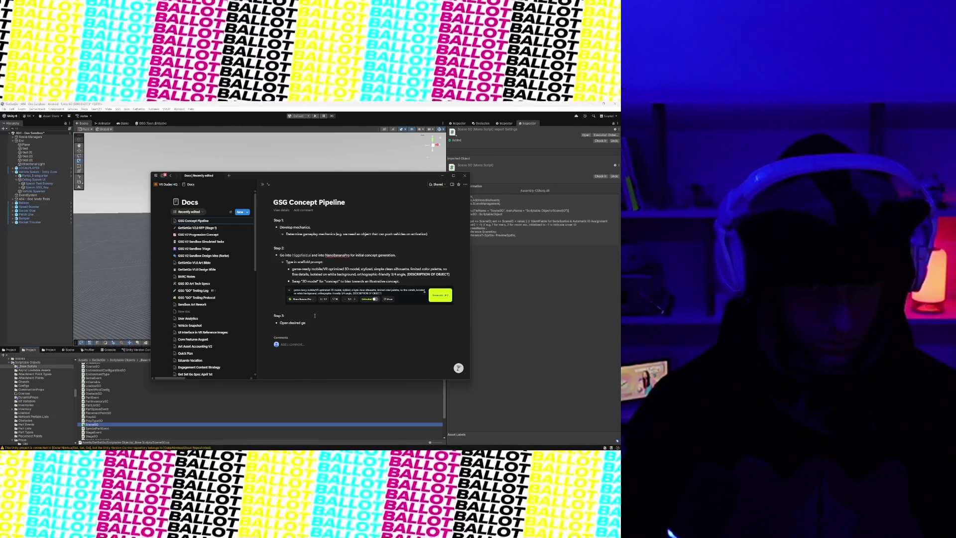
type("it")
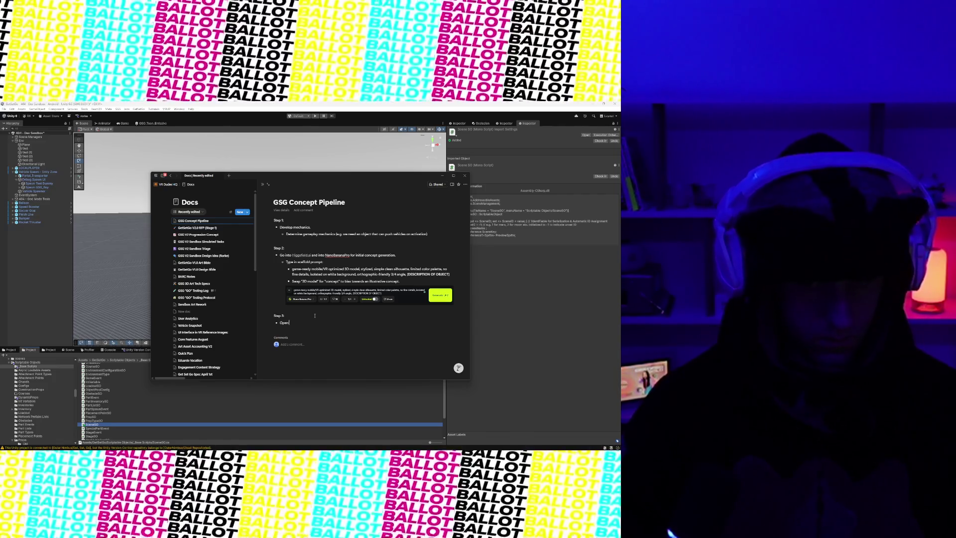
type("tial concept in \"Angles")
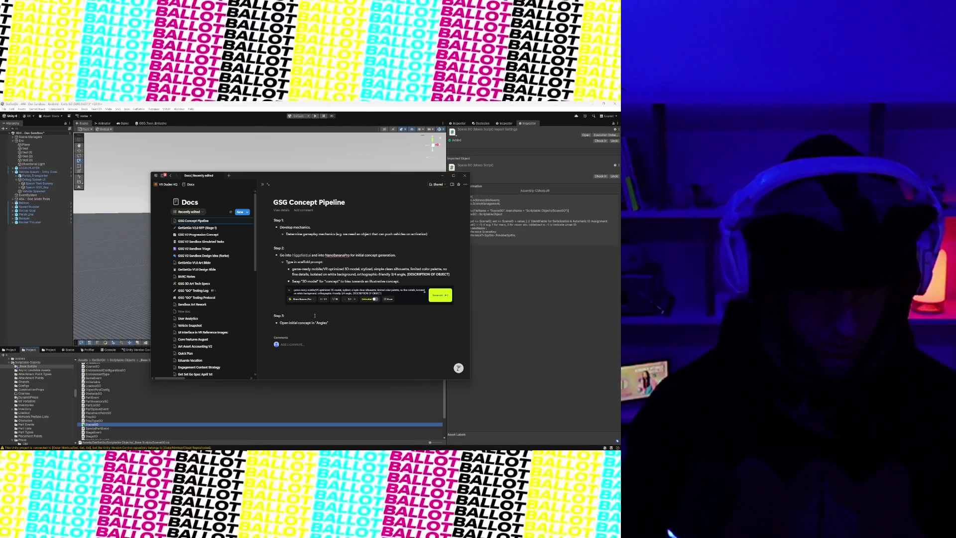
key("Return")
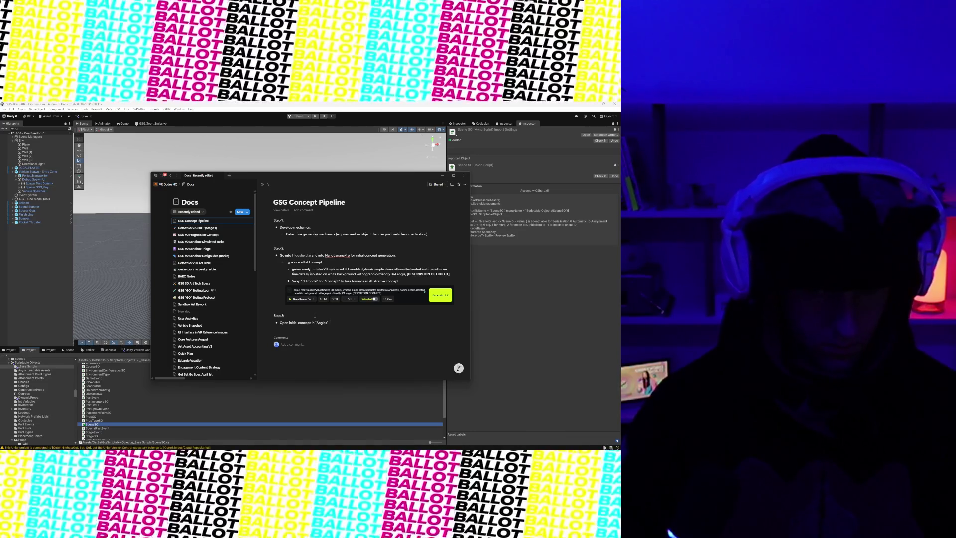
- Paste the concept screenshot under Step 3, then delete that image block
key("ctrl+v")
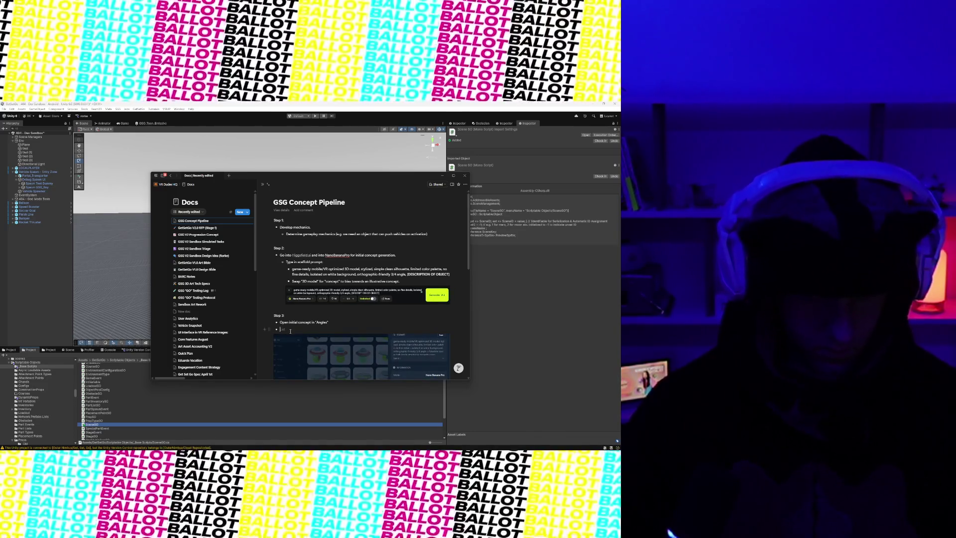
key("ctrl+z")
key("ctrl+v")
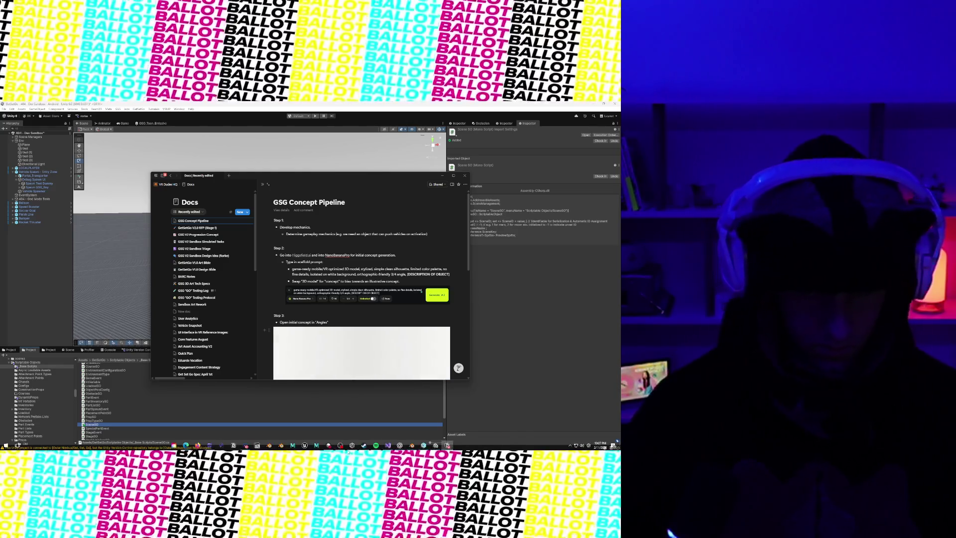
scroll(354, 298, "down", 4)
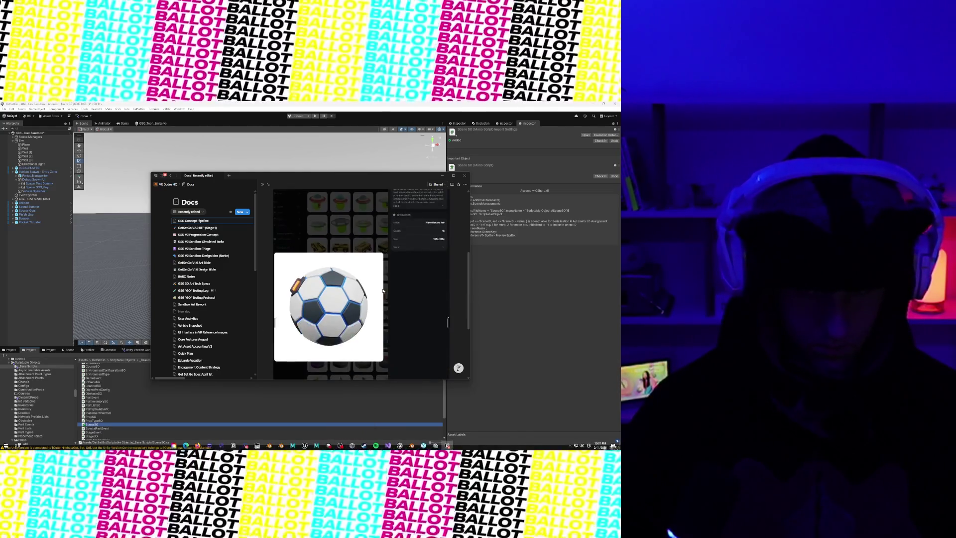
right_click(393, 295)
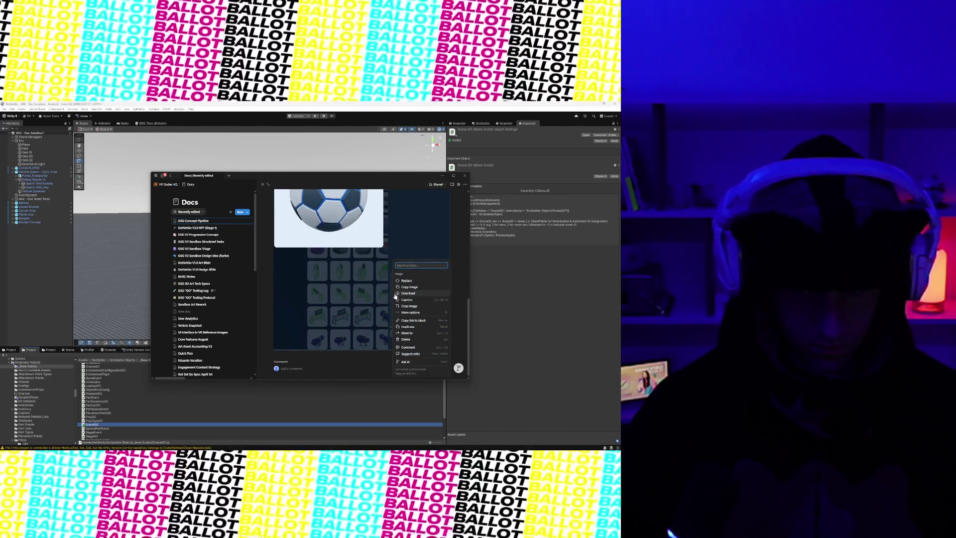
key("Return")
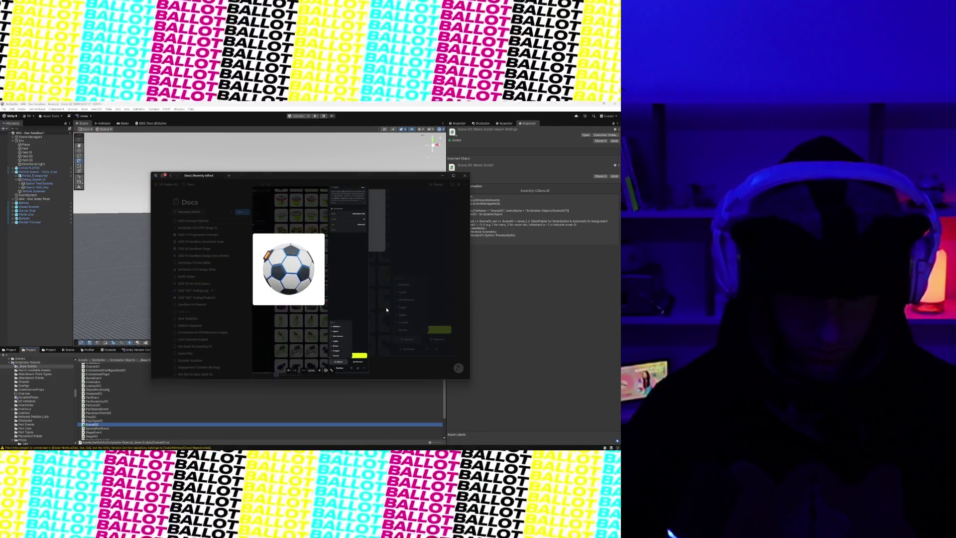
left_click(374, 313)
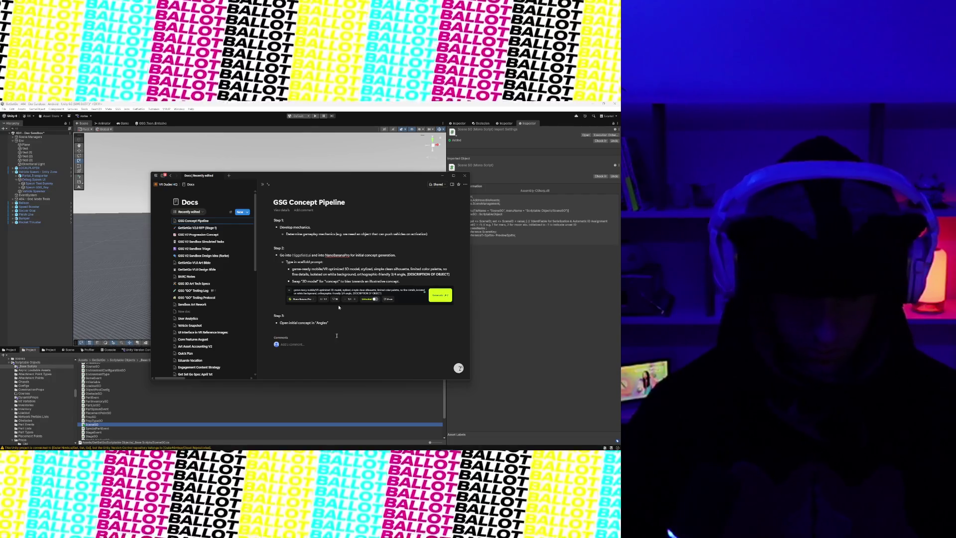
- Open the newest screenshot in Pictures > Screenshots, showing the soccer ball concept
left_click(213, 446)
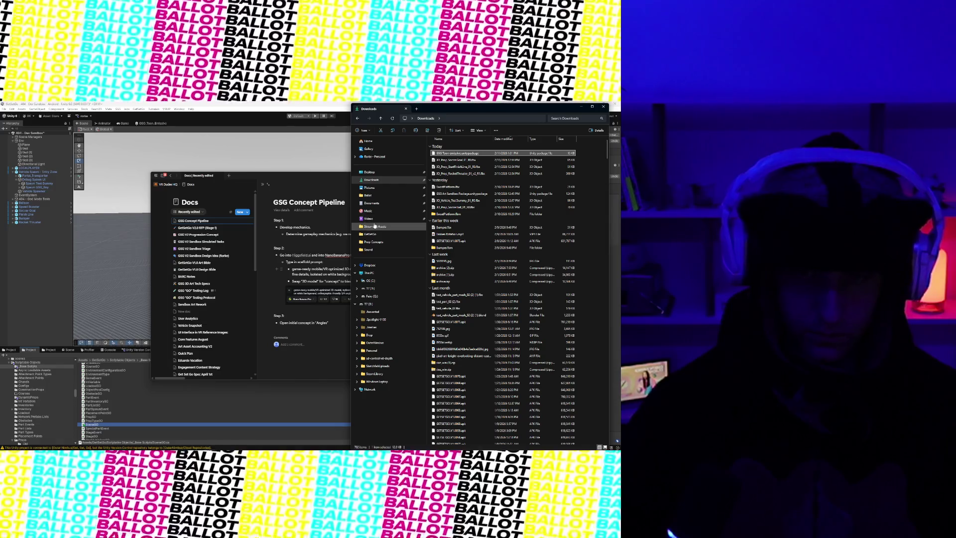
left_click(369, 187)
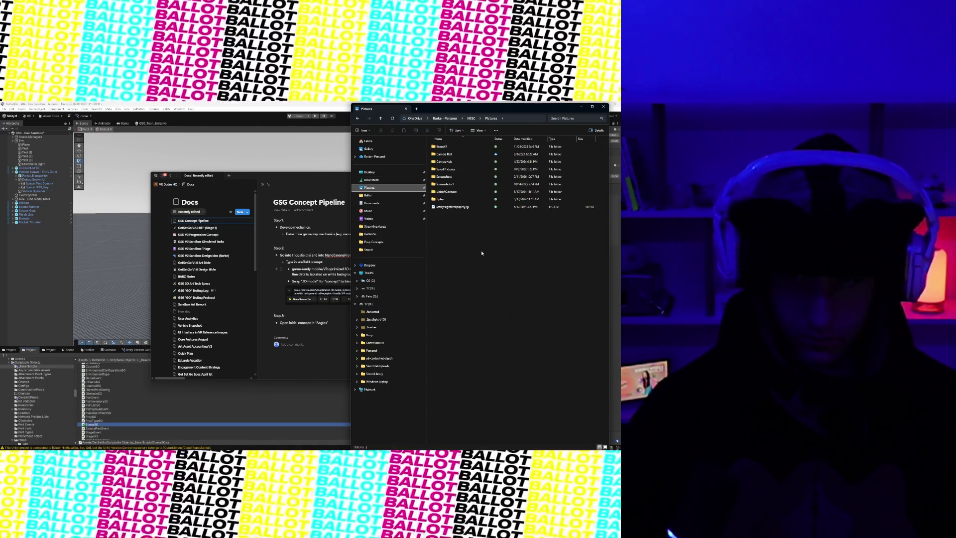
double_click(473, 177)
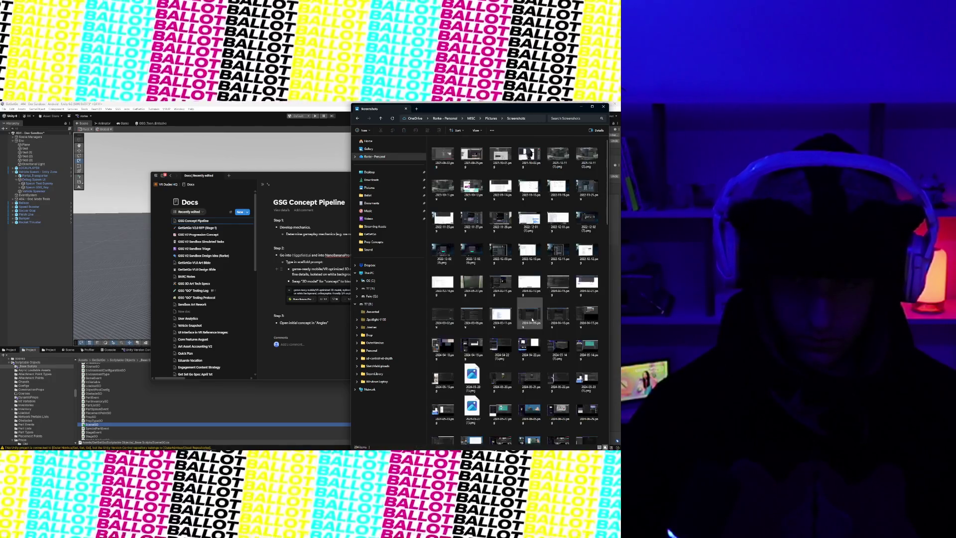
scroll(524, 298, "down", 15)
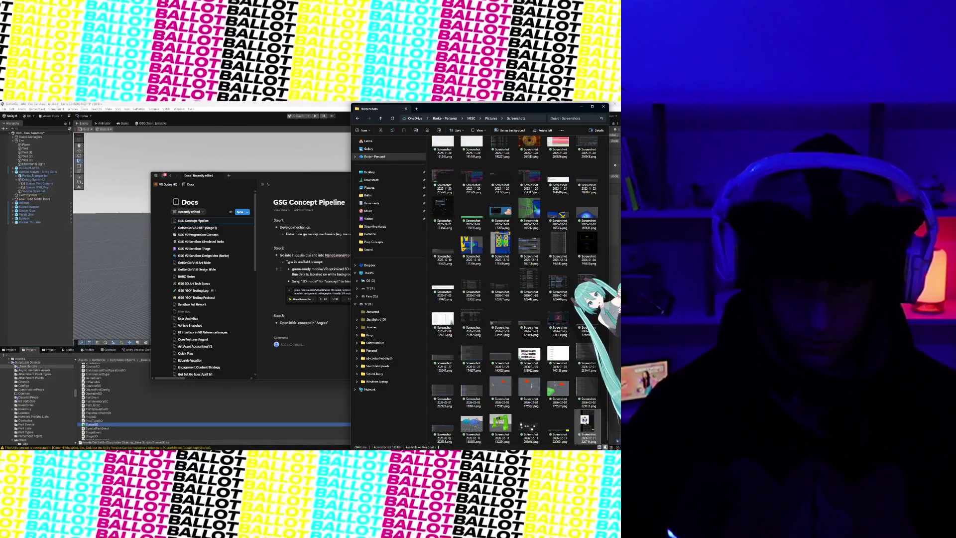
double_click(584, 421)
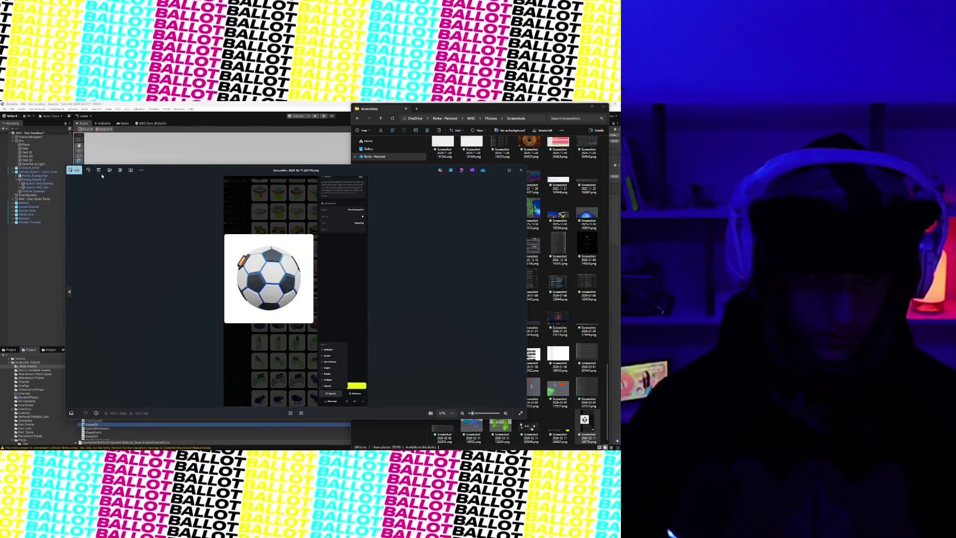
- Open the soccer-ball screenshot in the Photos editor's Markup drawing mode
left_click(74, 170)
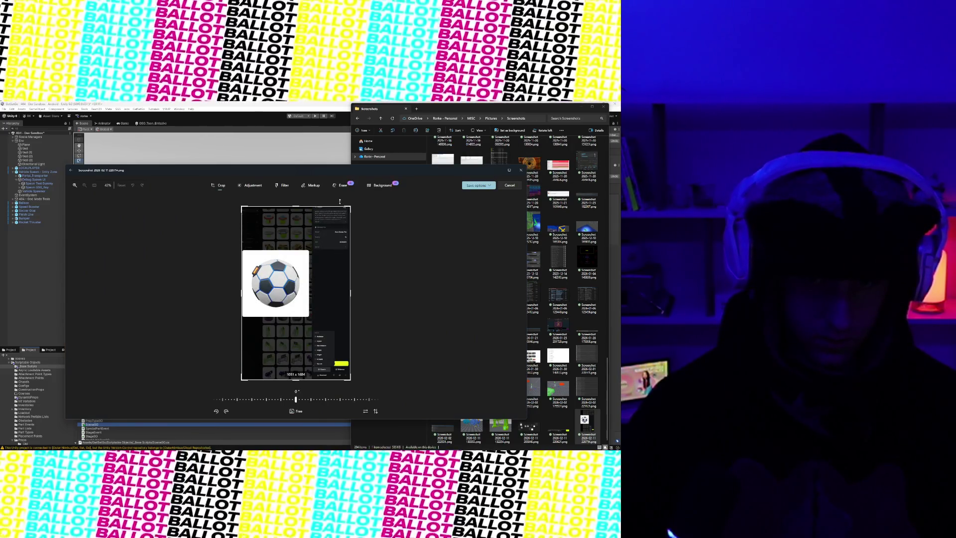
scroll(328, 343, "up", 3)
scroll(328, 344, "down", 3)
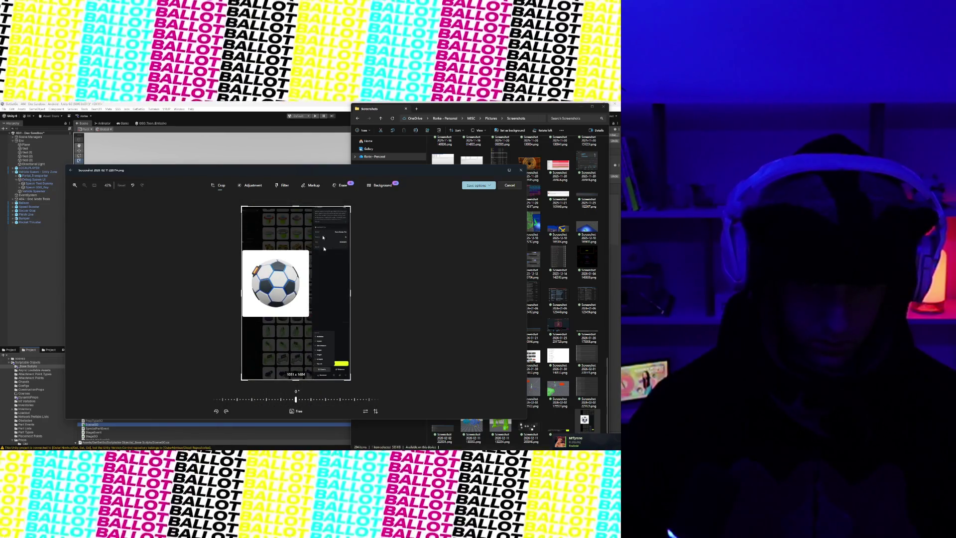
left_click(320, 186)
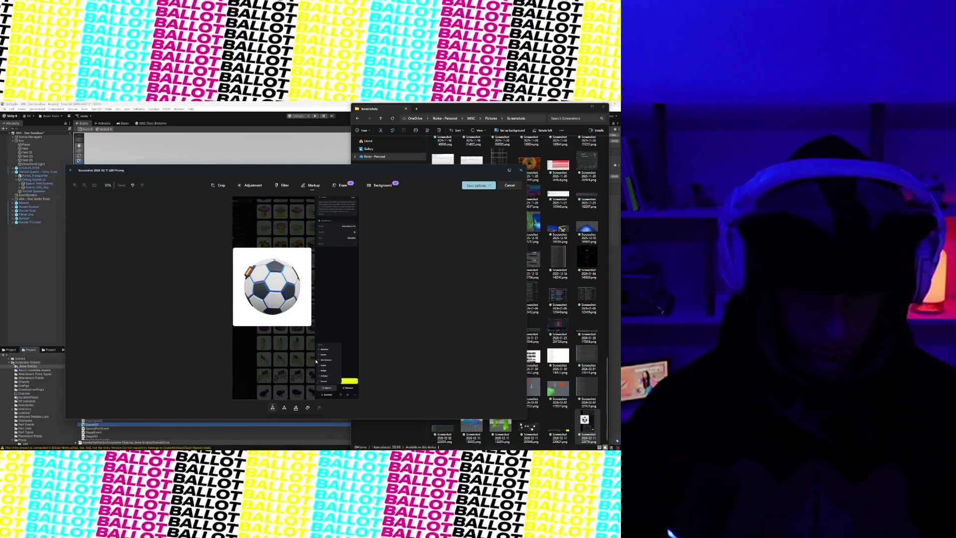
- Outline the small options list near the bottom of the screenshot with red pen lines
left_click(273, 408)
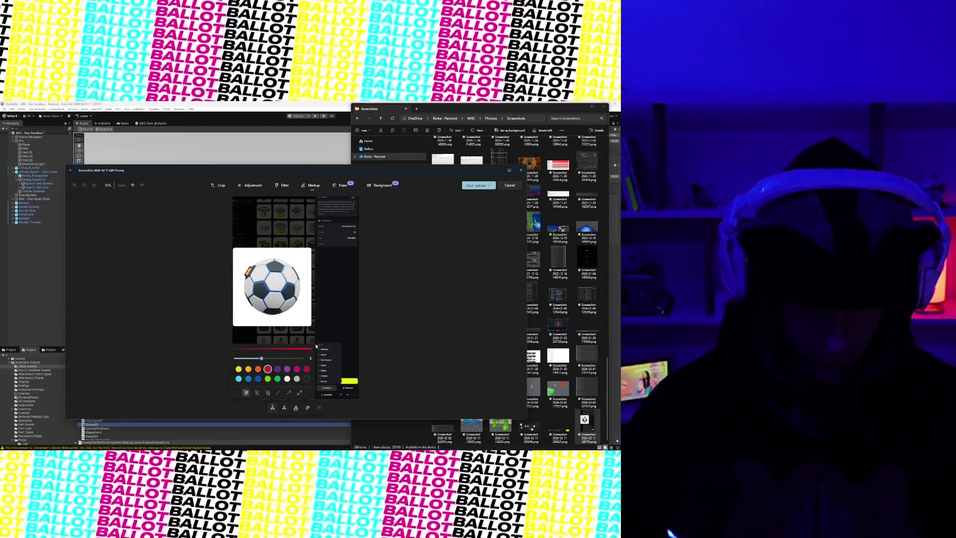
left_click(316, 346)
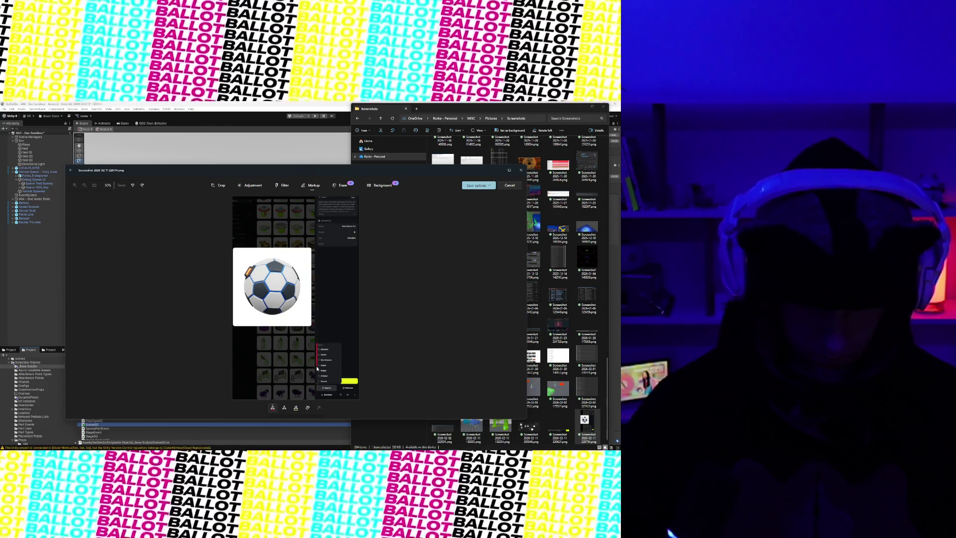
left_click_drag(318, 380, 316, 386)
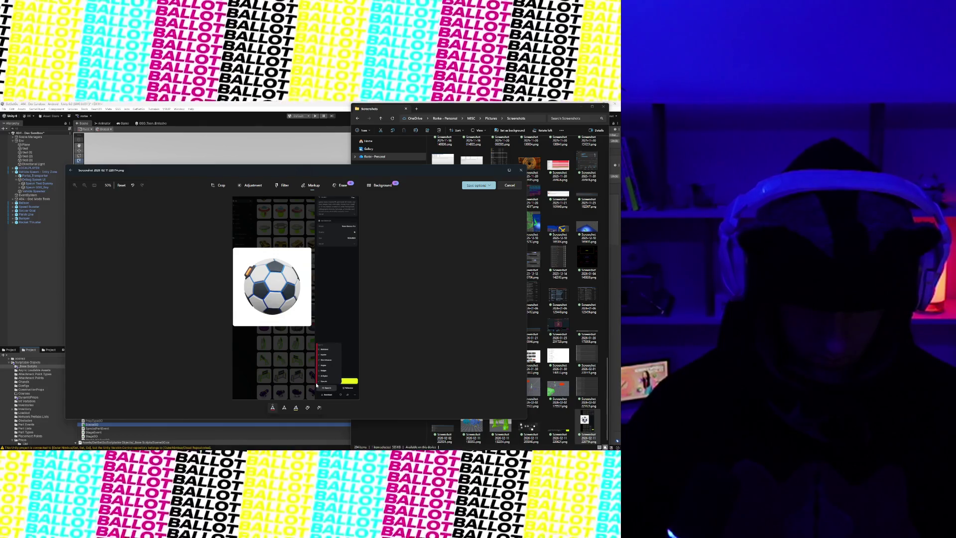
left_click_drag(324, 385, 342, 386)
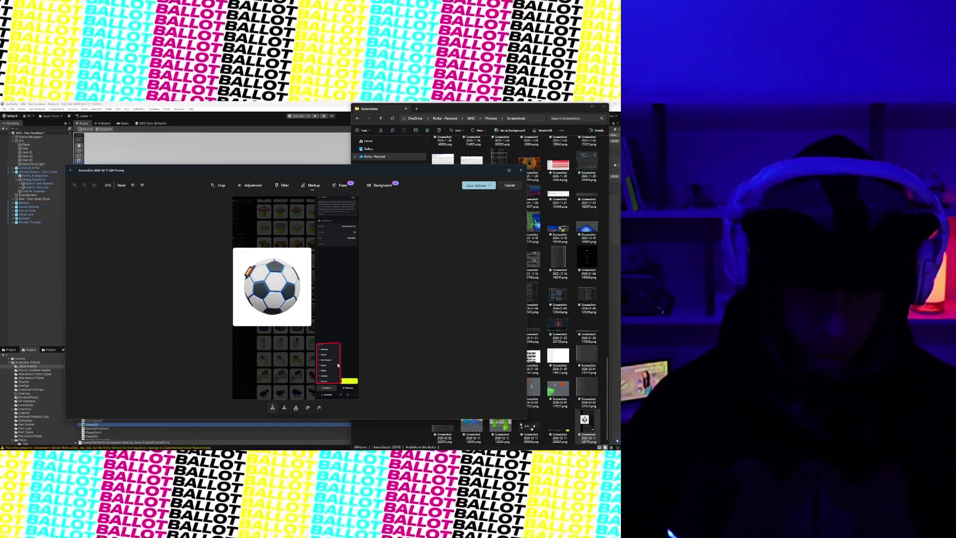
left_click_drag(317, 366, 338, 366)
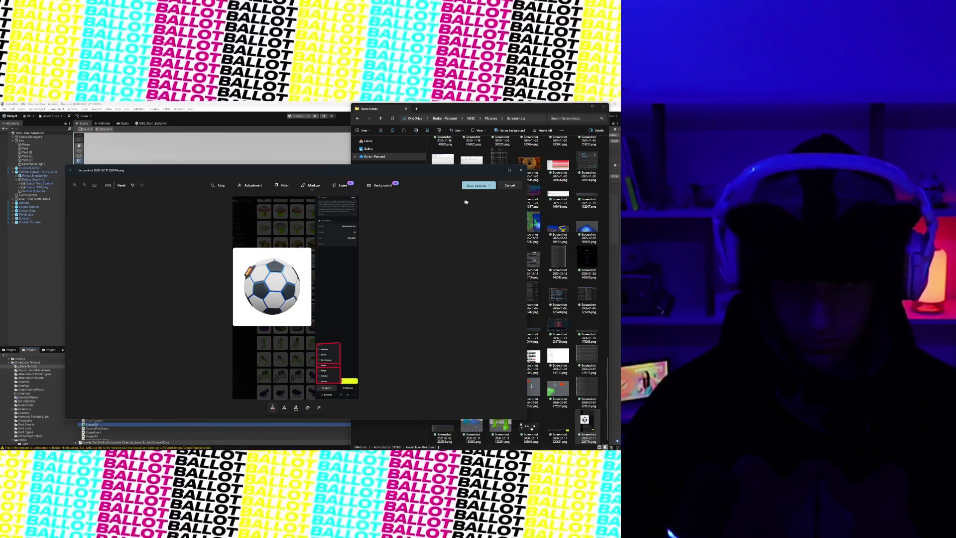
- Save the marked-up screenshot and copy it to the clipboard
left_click(476, 186)
left_click(479, 202)
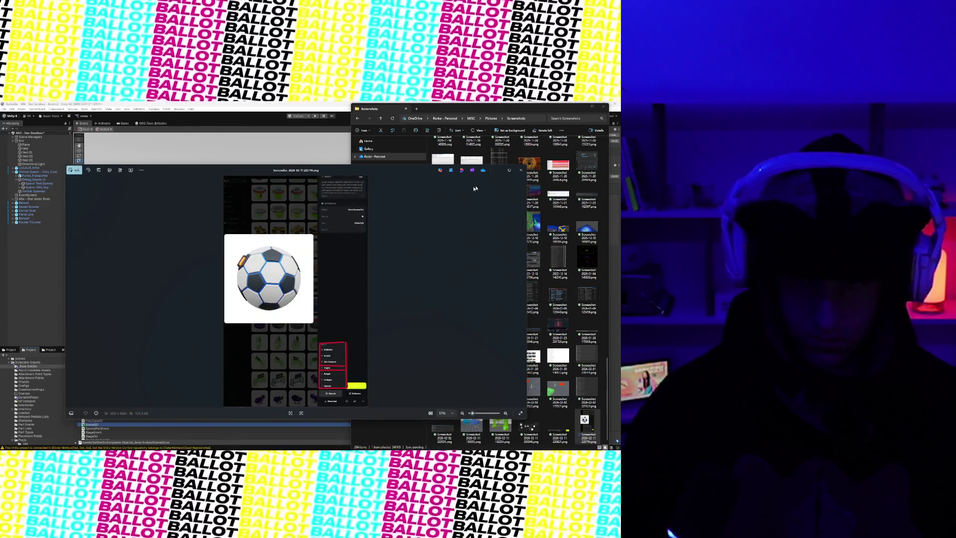
right_click(329, 315)
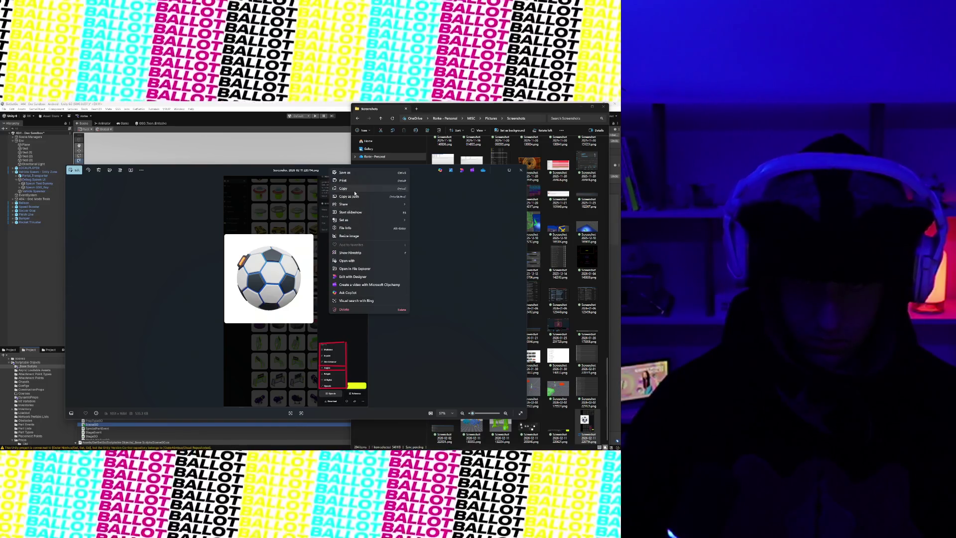
left_click(355, 192)
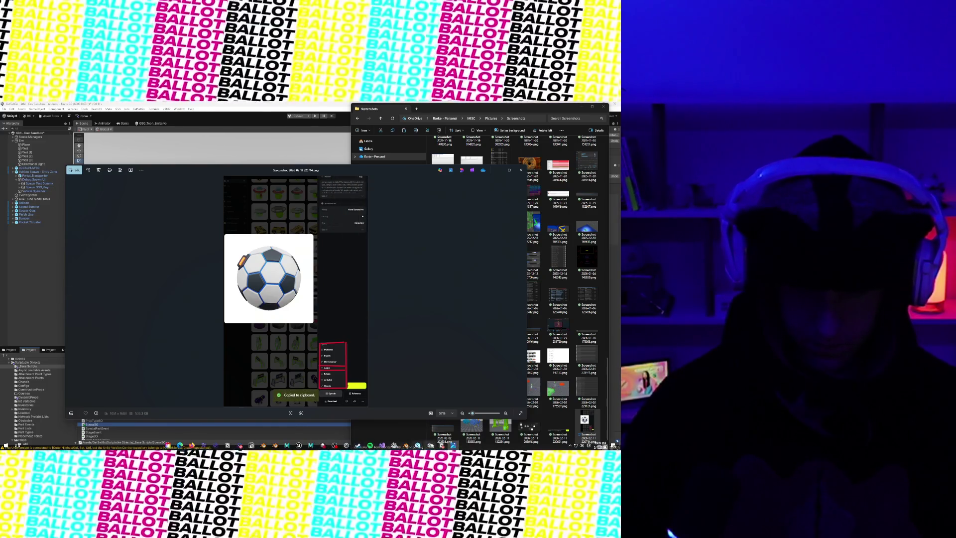
left_click(228, 444)
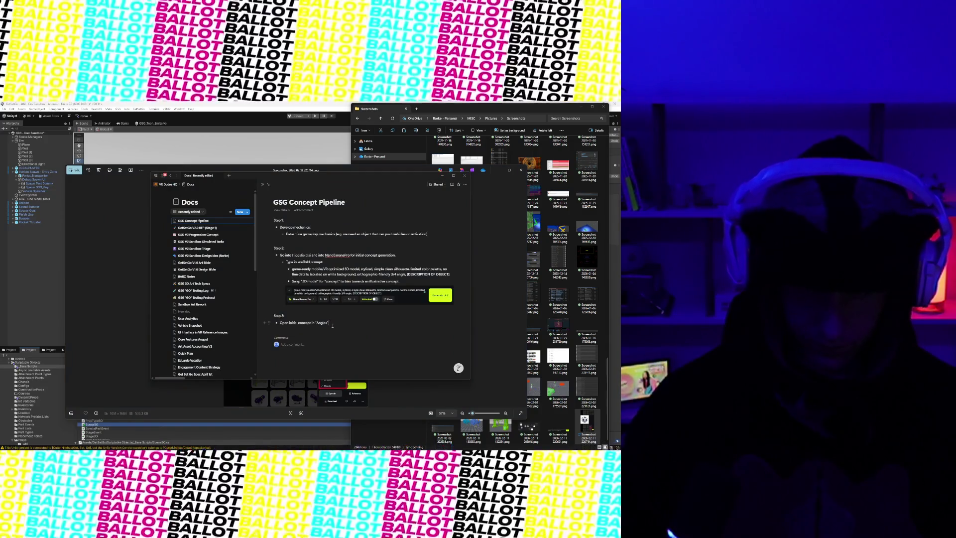
- Paste the marked-up screenshot below the Angles bullet and delete the 3 from its Step heading
key("Return")
key("ctrl+v")
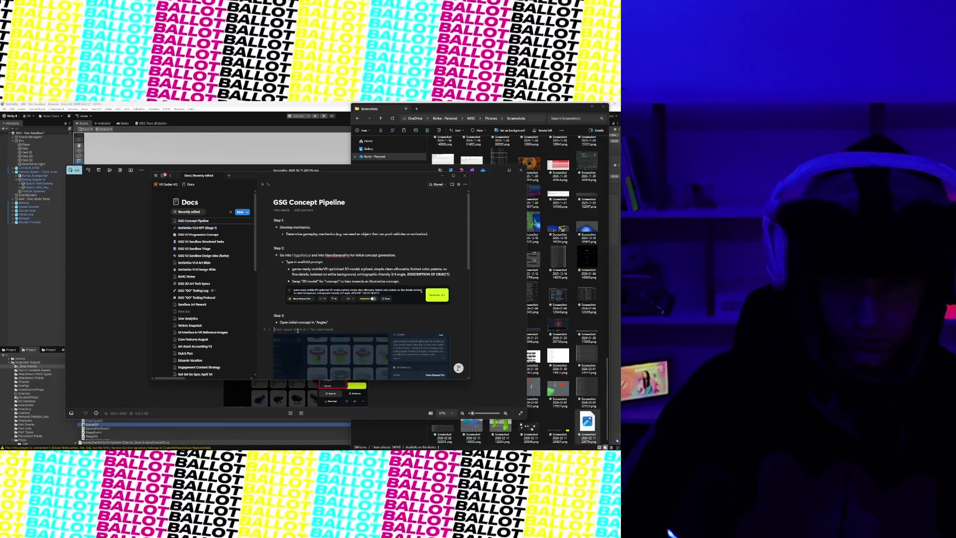
left_click(283, 315)
key("BackSpace")
- Renumber the Angles heading to Step 4 and insert a new Step 3 heading above it
type("4")
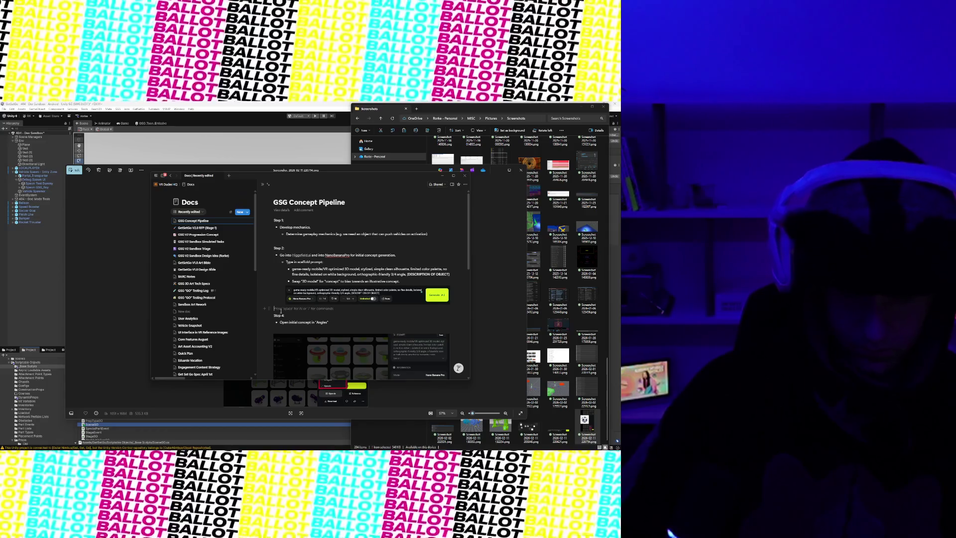
key("Home")
key("Return")
key("Return")
key("Up")
type("Step 3")
key("Return")
- Write the Step 3 bullet: open the concept in "InPaint" to add finer details, plus a blank line
type("- Ope")
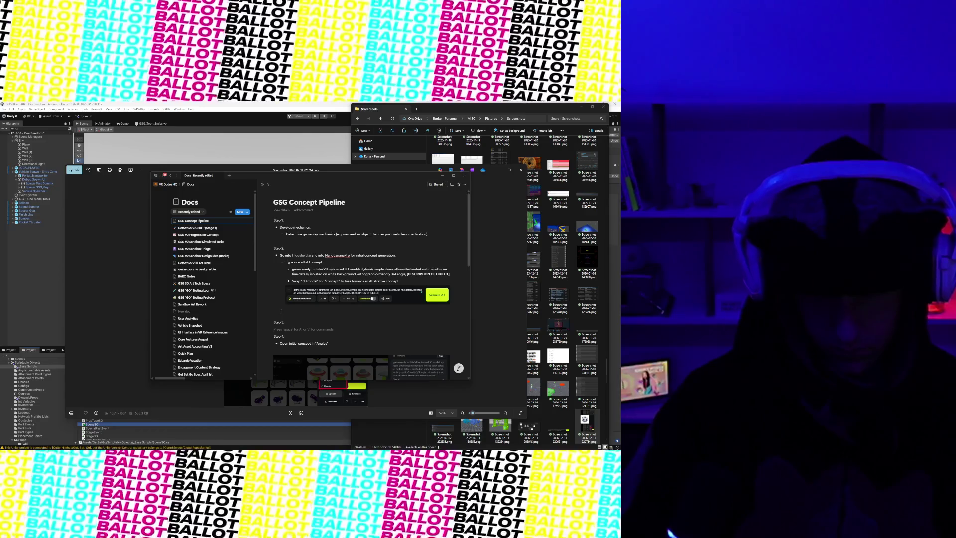
type("n objec")
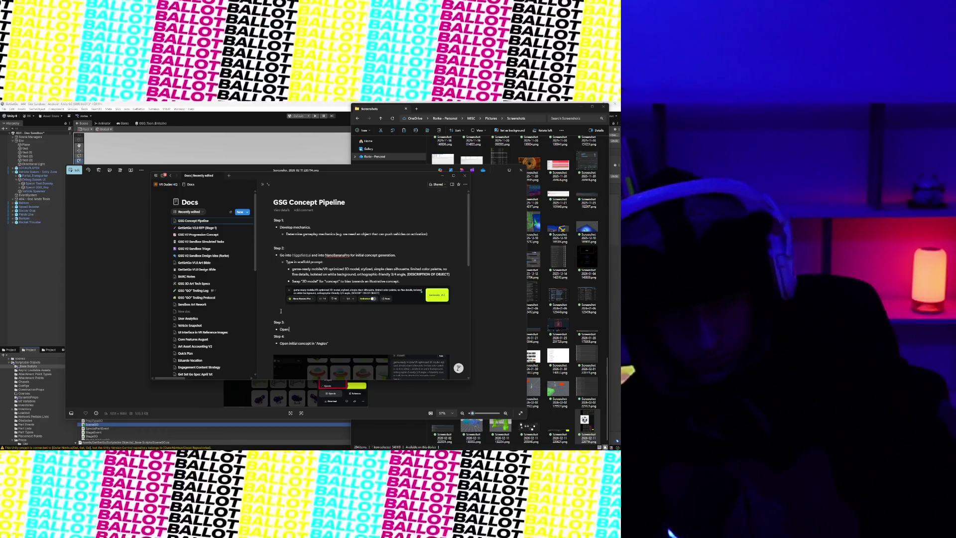
key("BackSpace")
key("BackSpace")
key("BackSpace")
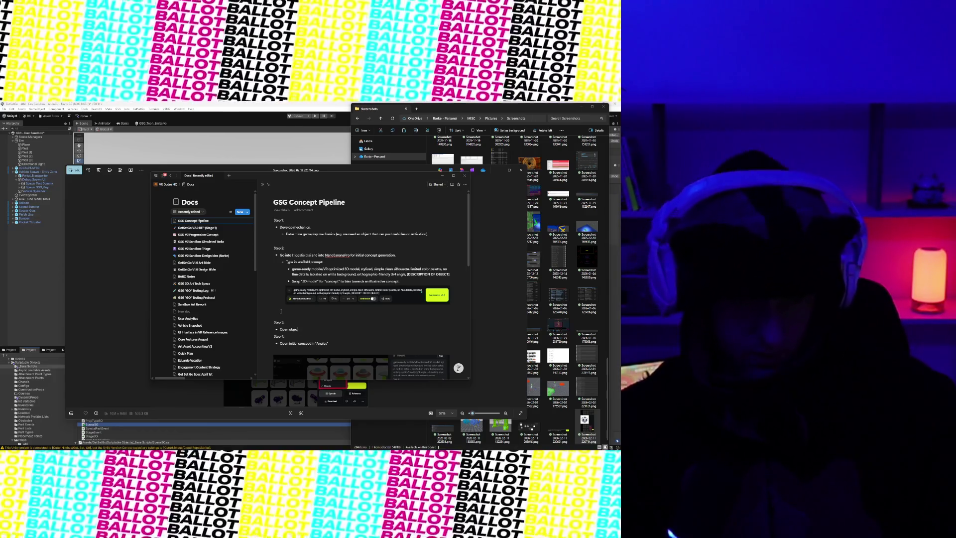
key("BackSpace")
key("BackSpace")
key("BackSpace")
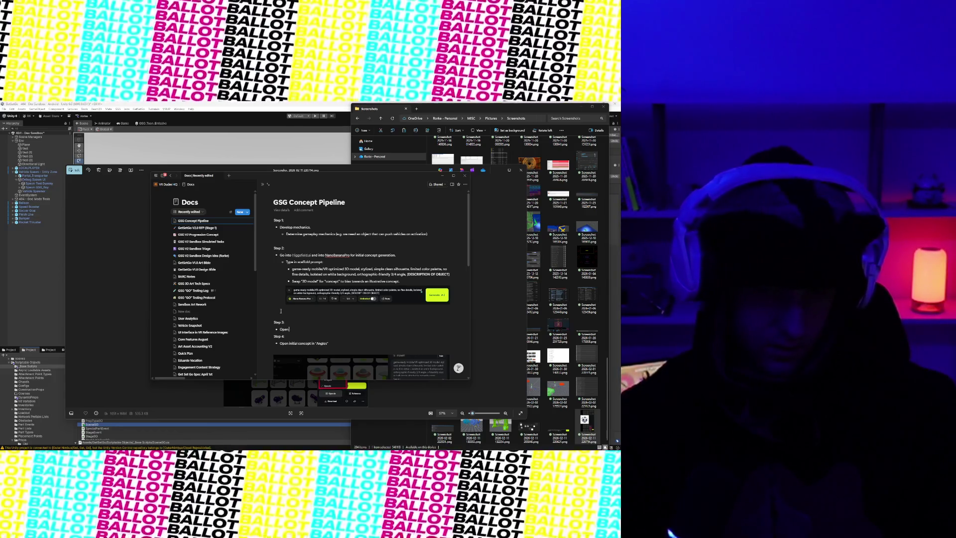
type(" concept in")
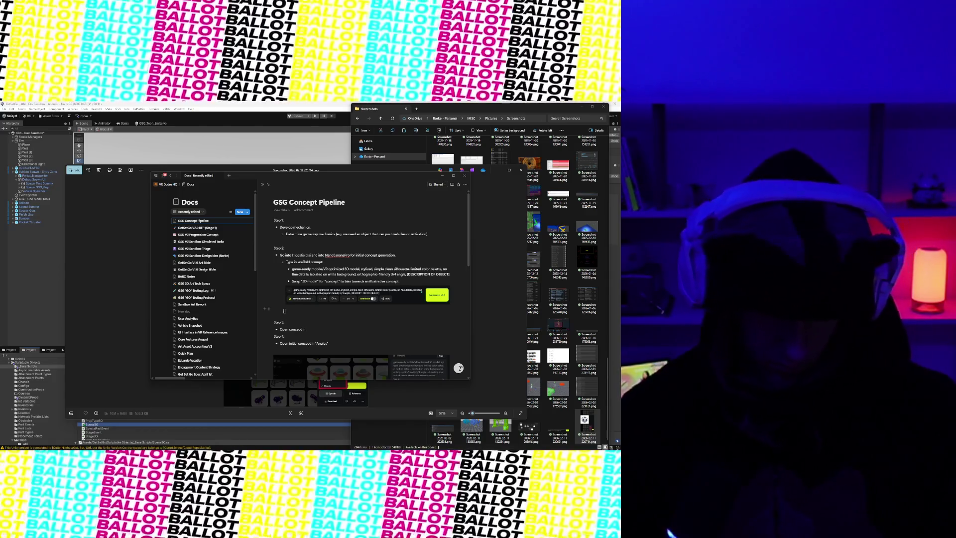
scroll(346, 264, "down", 3)
scroll(347, 264, "down", 2)
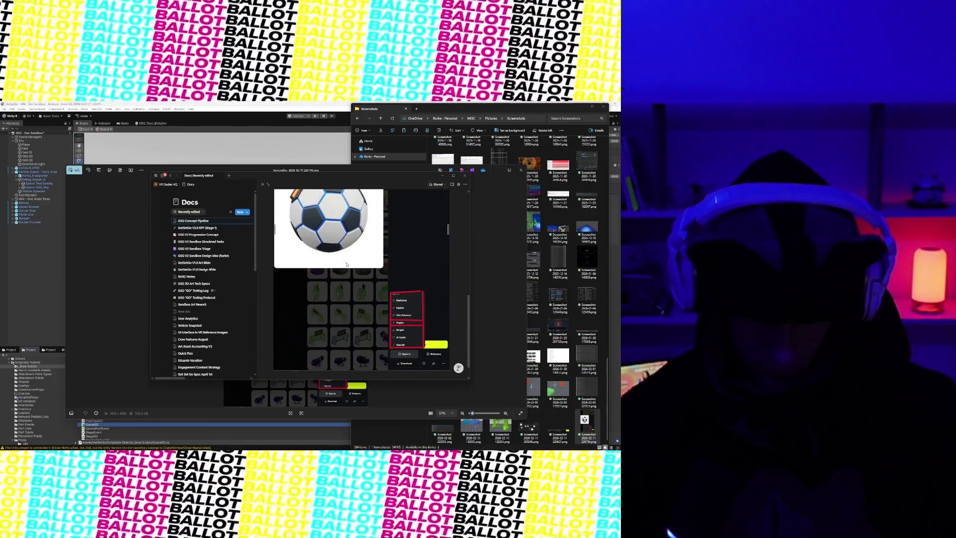
scroll(346, 265, "up", 5)
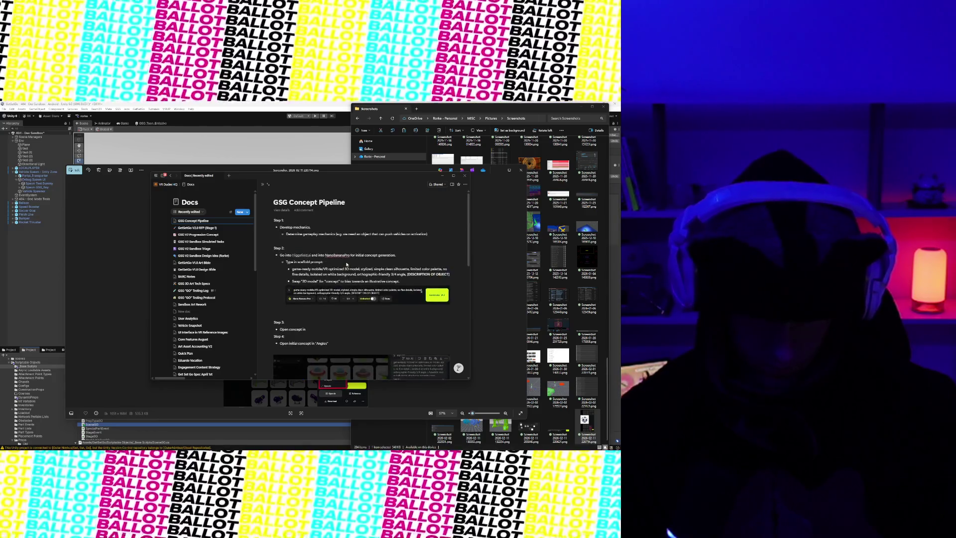
type("\"")
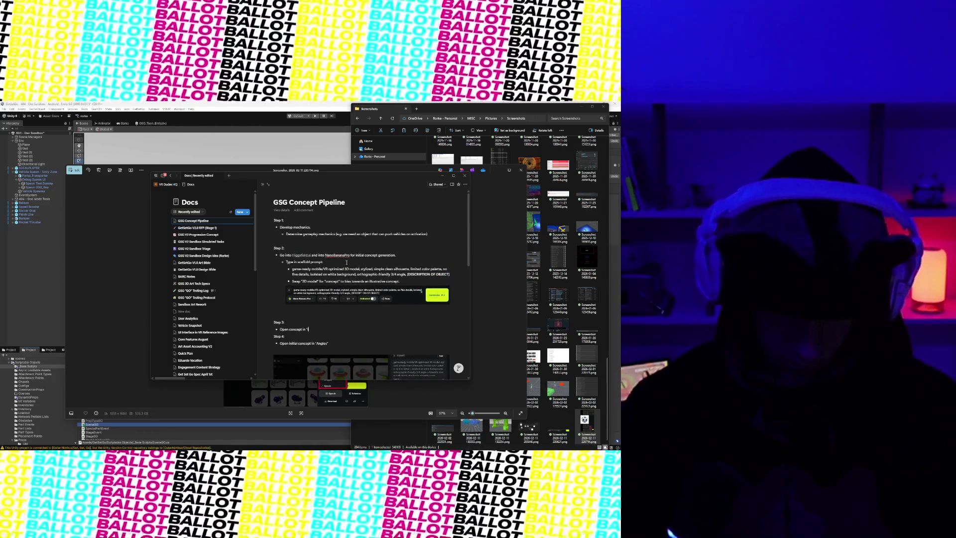
type("InP")
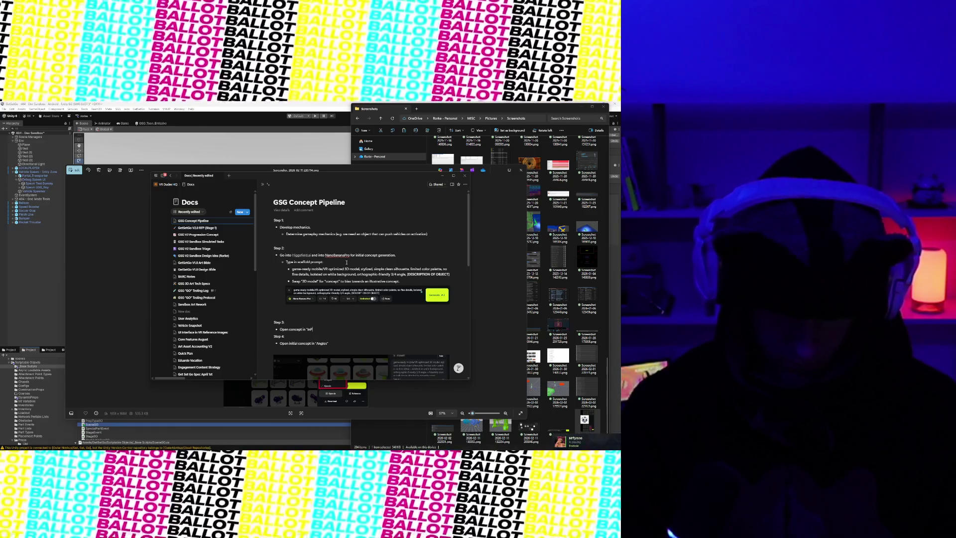
type("aint\" to")
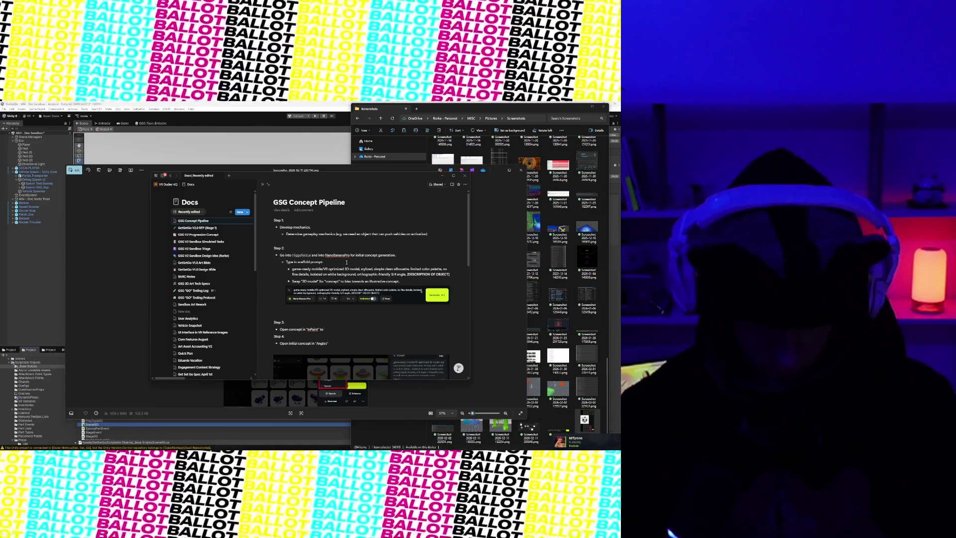
type(" add finer det")
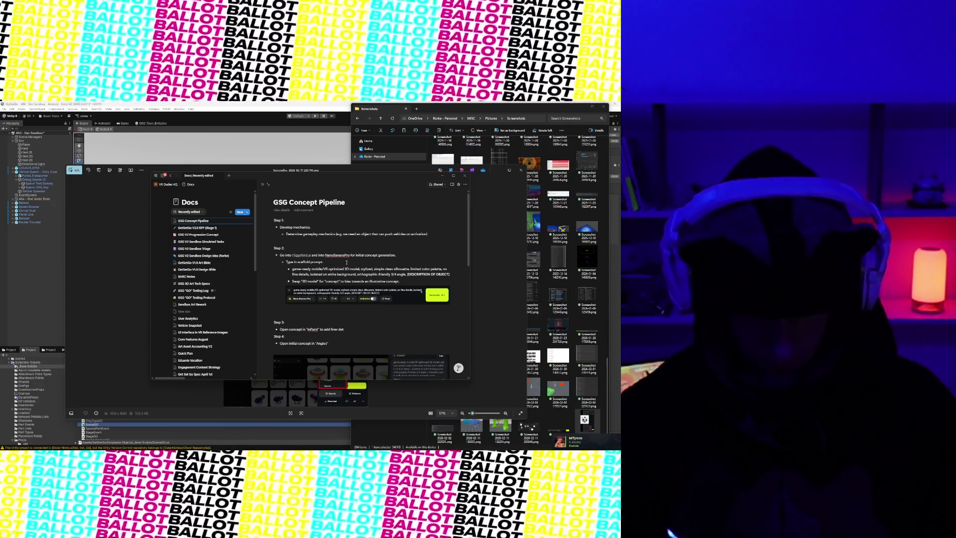
type("ails.g. cl")
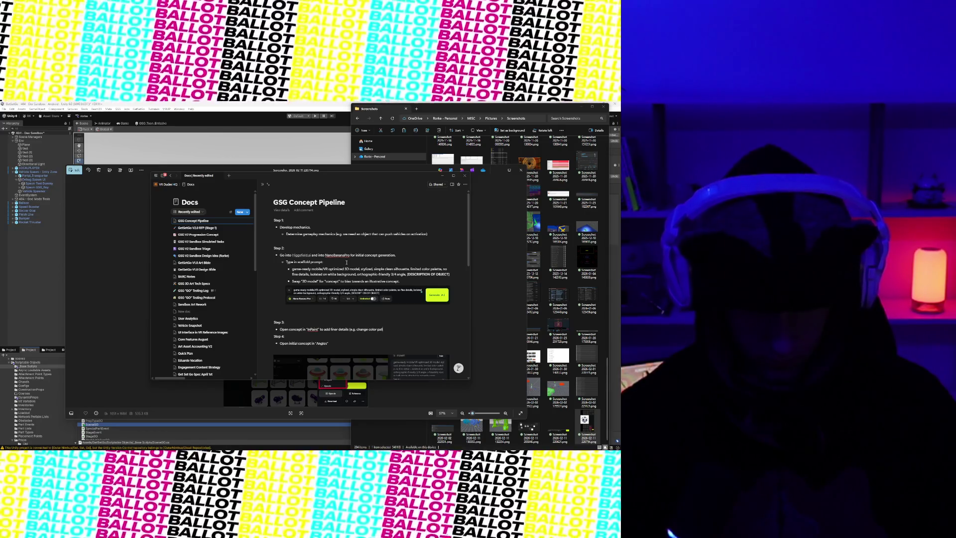
type("tte. remove these bo")
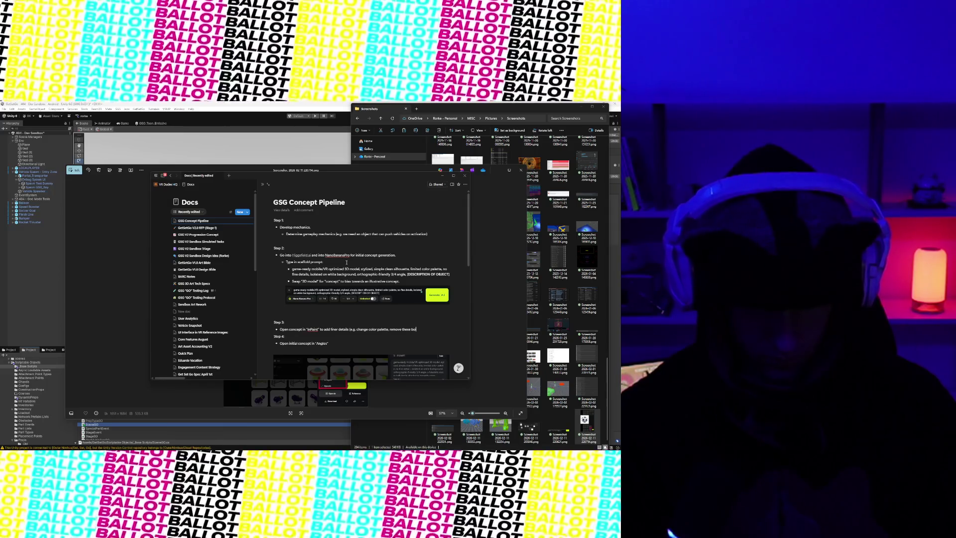
type(" etc.")
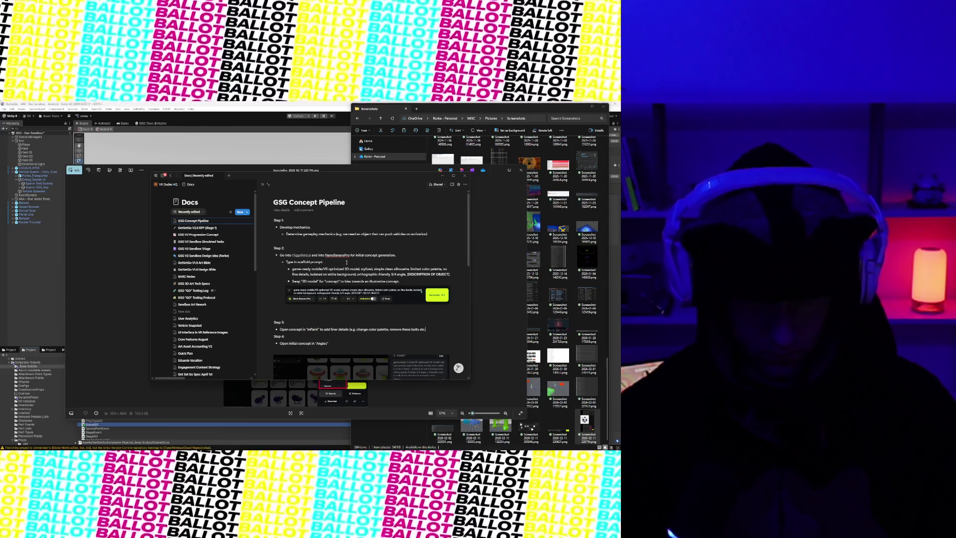
key("Return")
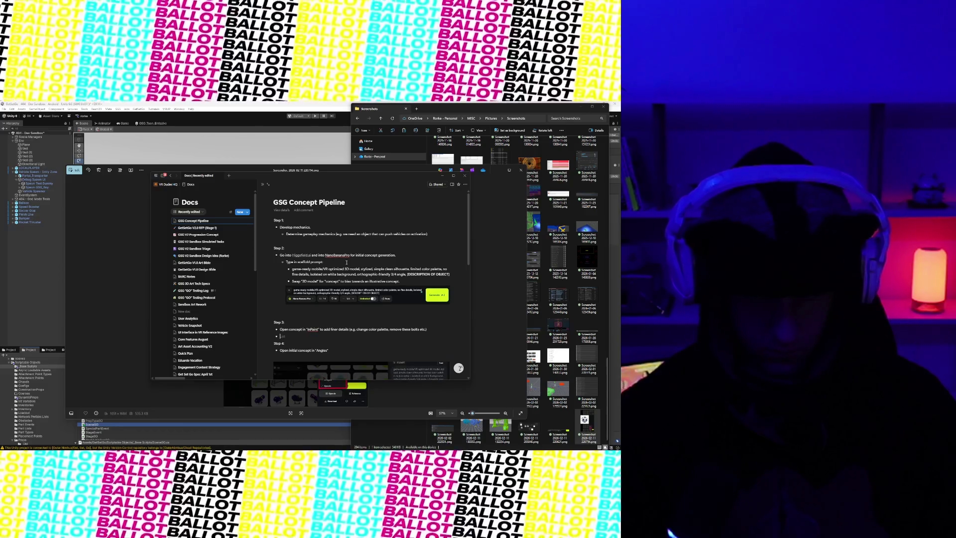
key("BackSpace")
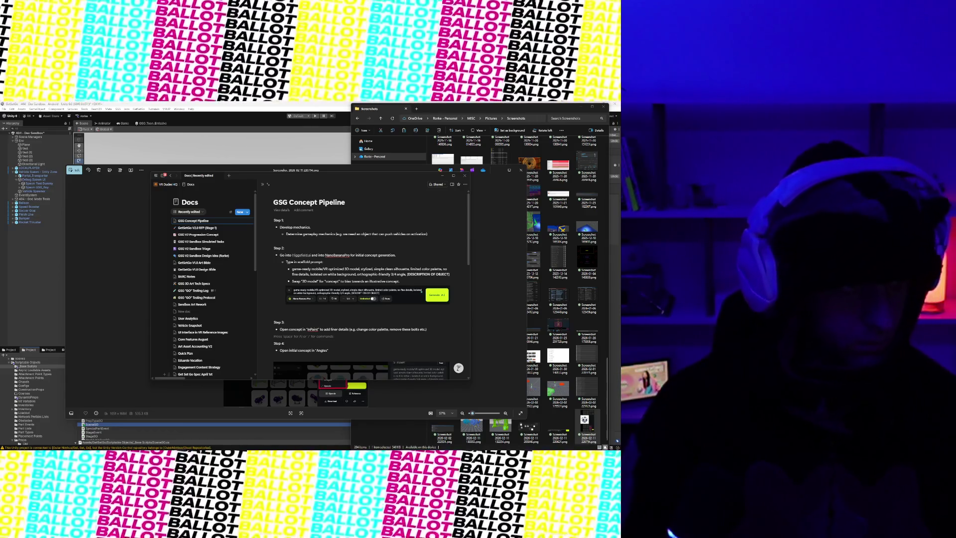
key("super+shift+s")
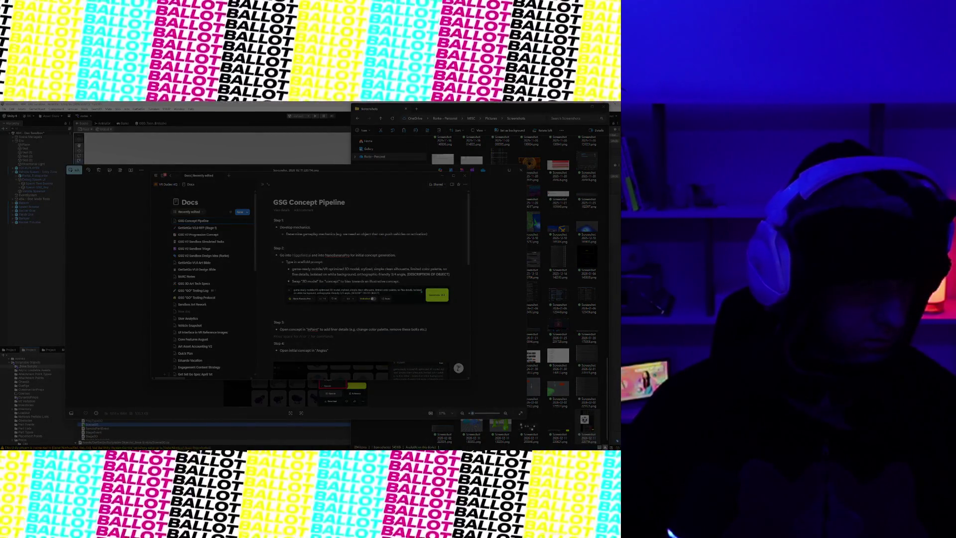
- Snip the purple concept with its options menu and outline the menu in red
left_click_drag(529, 367, 568, 399)
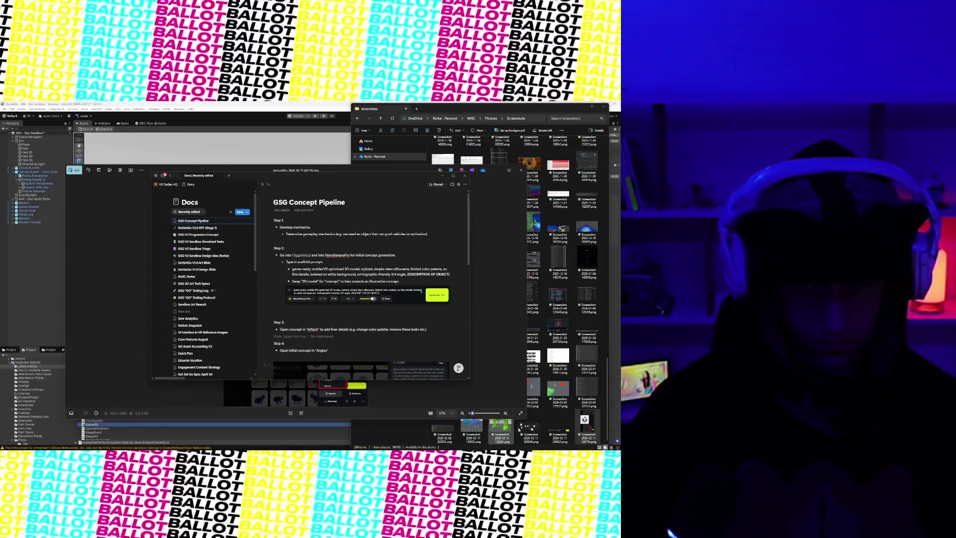
left_click(568, 398)
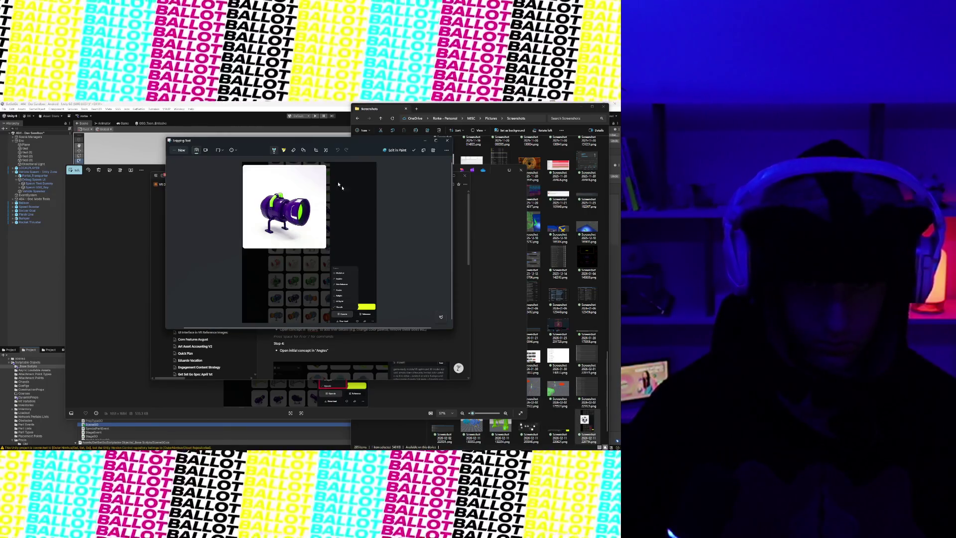
left_click(276, 155)
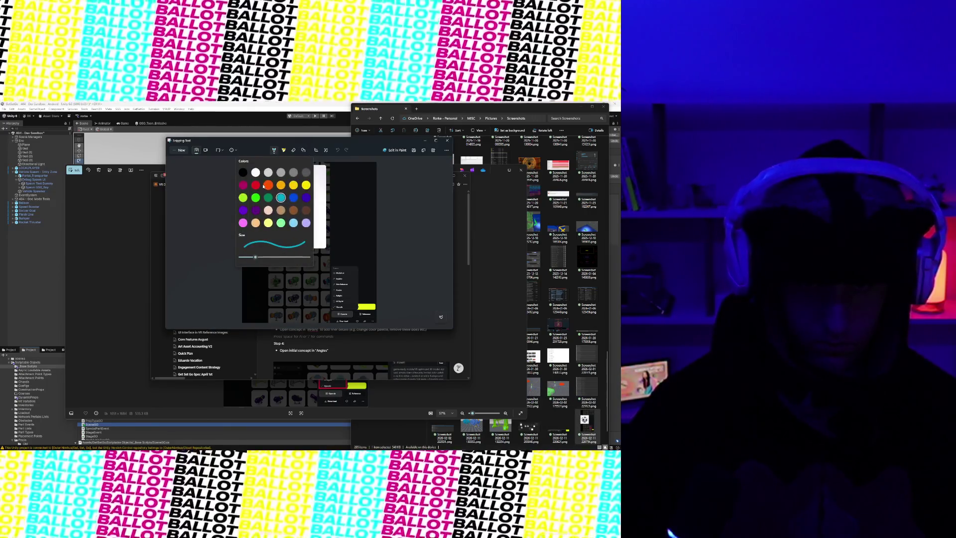
left_click(331, 277)
left_click_drag(331, 267, 331, 312)
left_click_drag(331, 268, 347, 268)
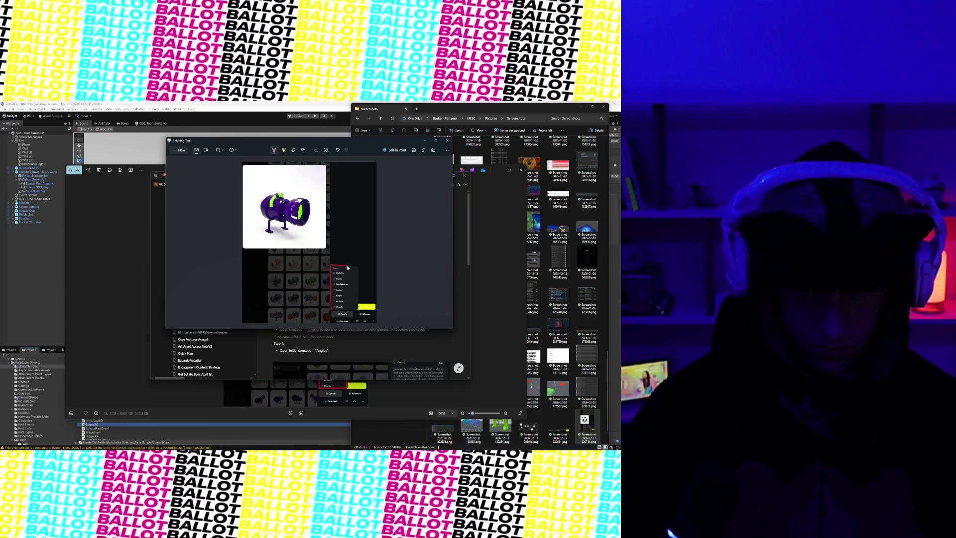
left_click_drag(360, 317, 358, 311)
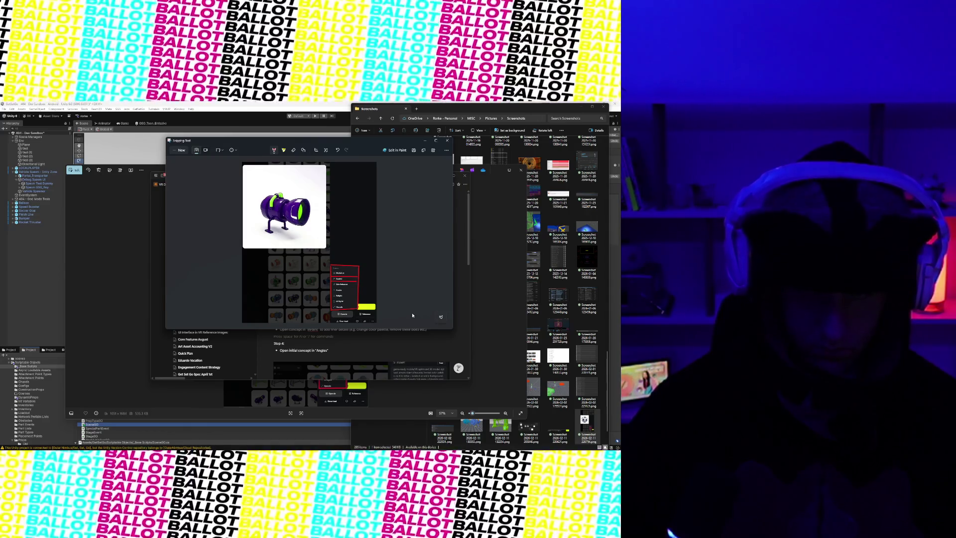
- Copy the annotated capture and return to the pipeline doc
left_click(423, 150)
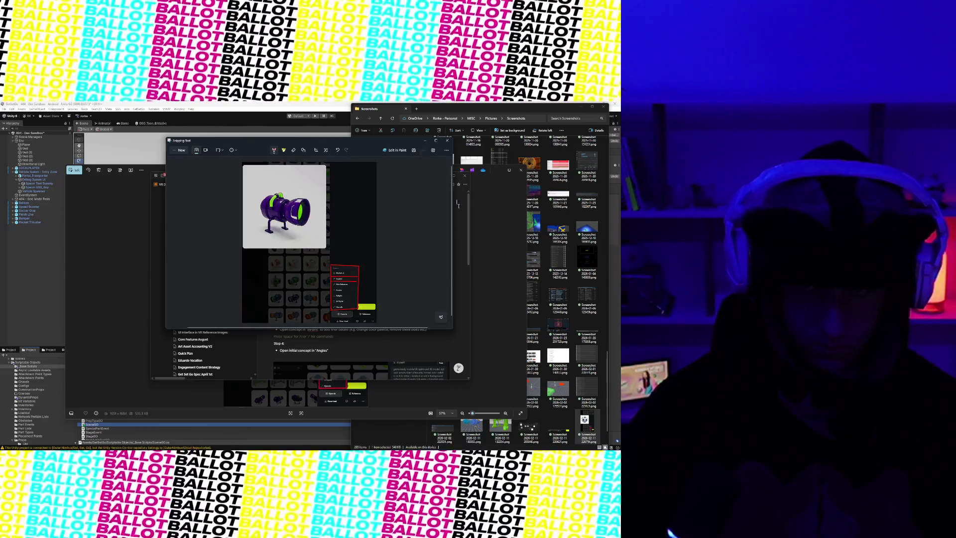
left_click(379, 343)
scroll(379, 321, "down", 2)
scroll(379, 321, "up", 2)
scroll(395, 288, "down", 3)
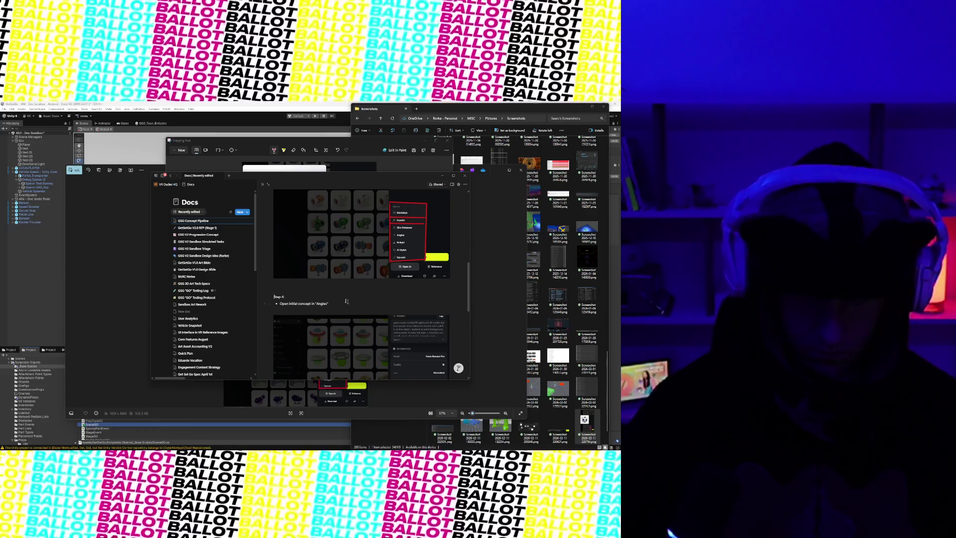
scroll(401, 283, "up", 3)
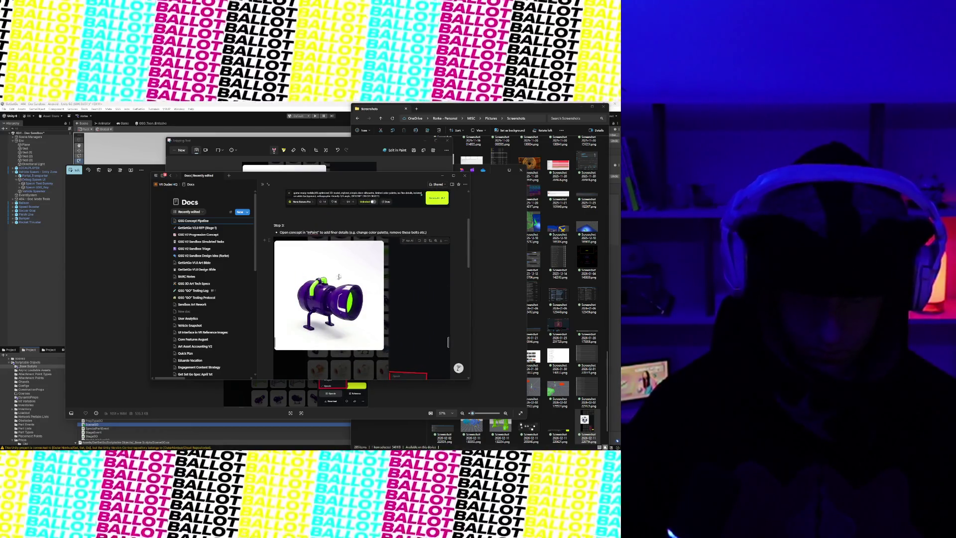
scroll(421, 194, "down", 3)
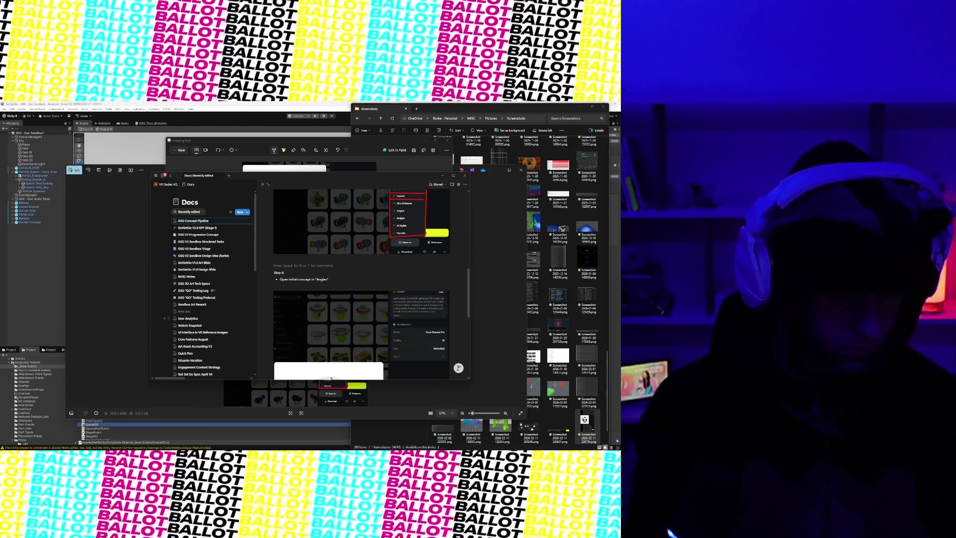
- Take a new screen snip and paste it on the empty line above Step 4
key("super+shift+s")
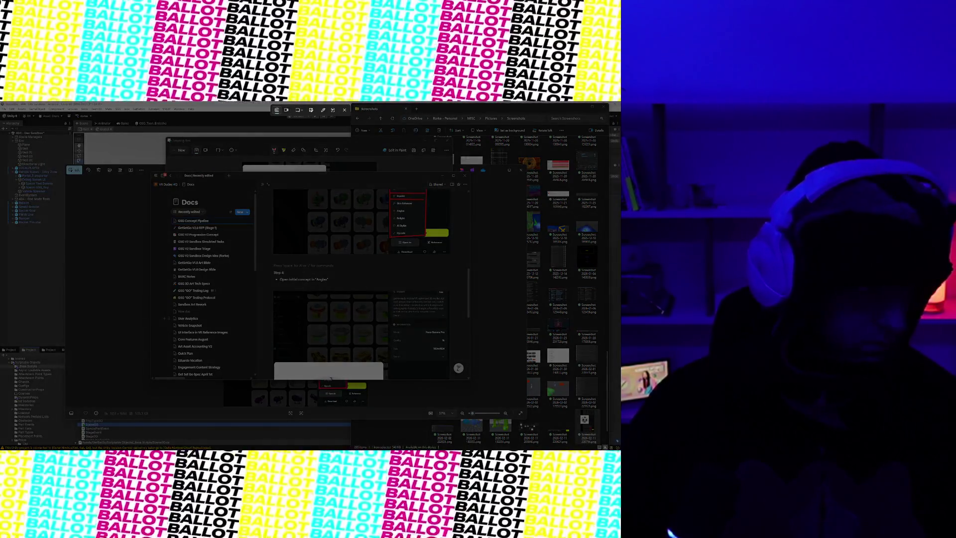
key("Escape")
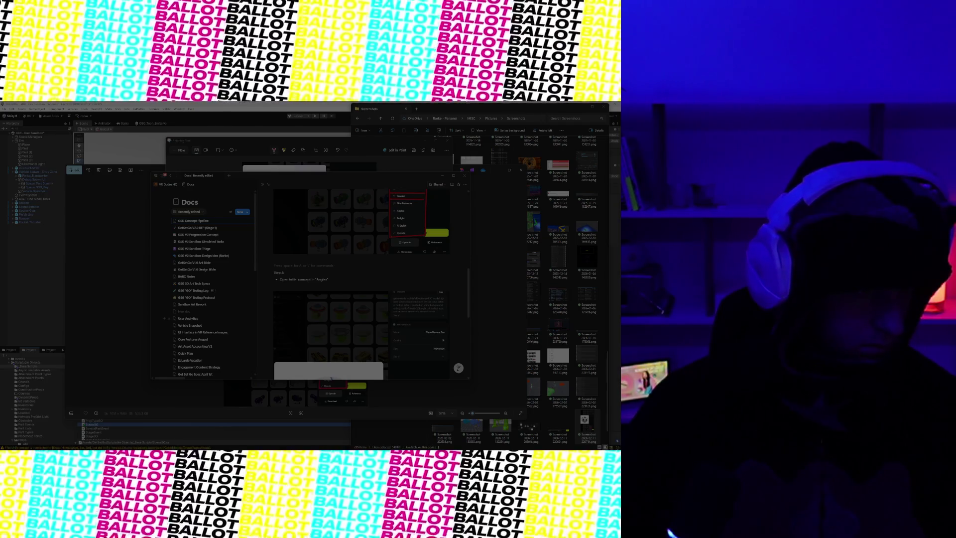
left_click(473, 272)
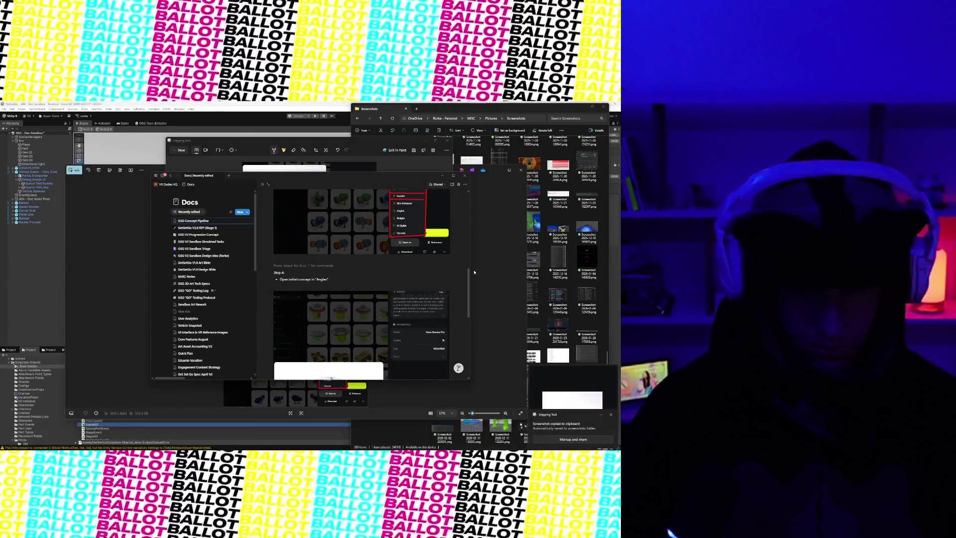
left_click(294, 259)
key("ctrl+v")
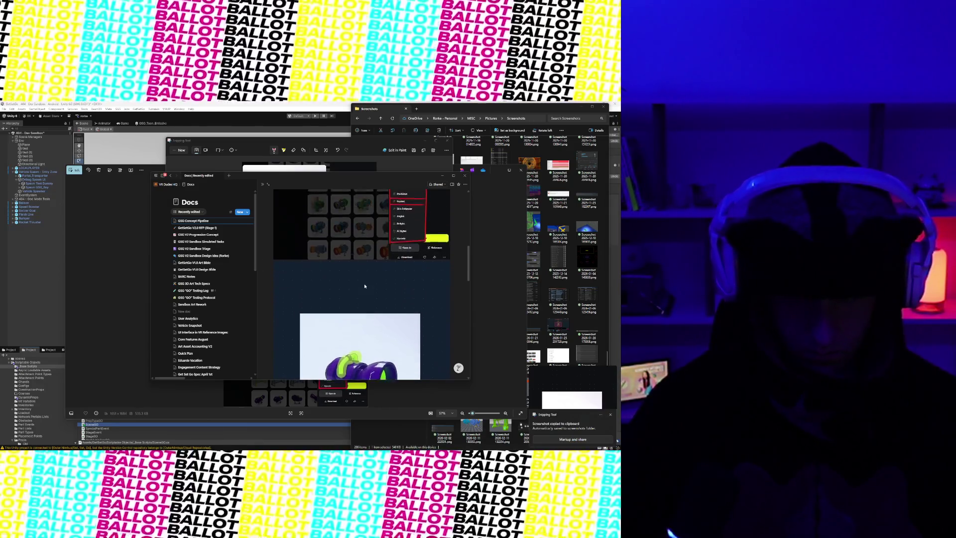
scroll(364, 286, "down", 5)
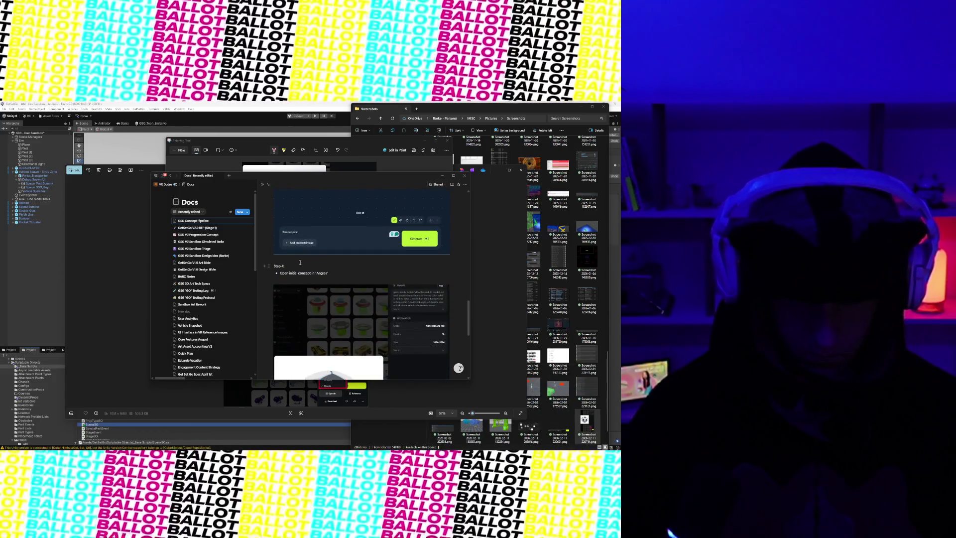
- Reword the Step 4 bullet to 'finished initial concept in "Angles" to generate a turnaround.'
key("Return")
scroll(296, 278, "down", 2)
double_click(294, 232)
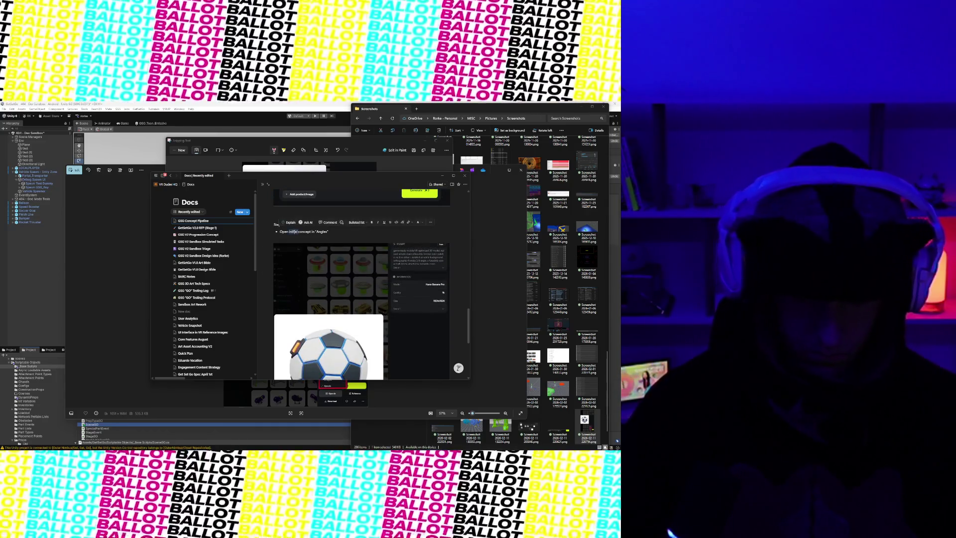
type("tuned")
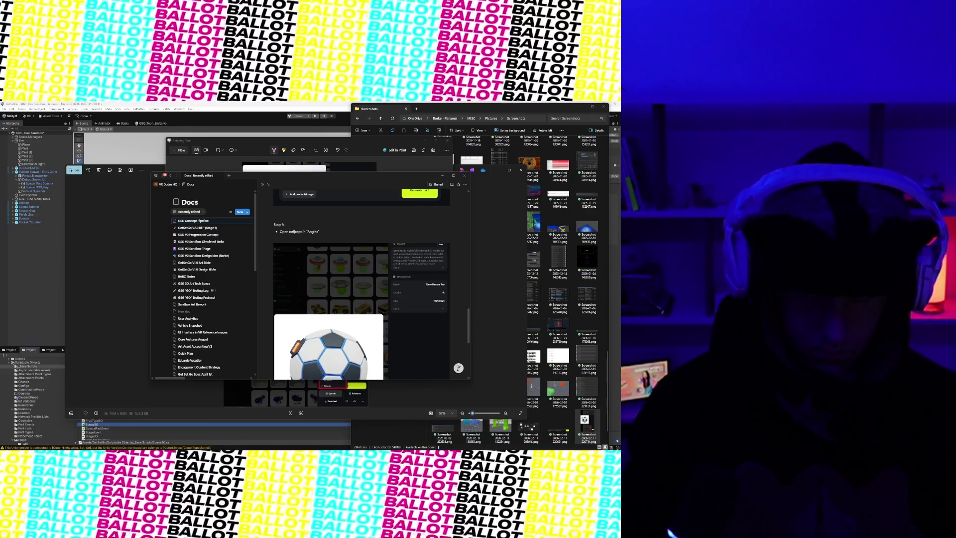
double_click(293, 232)
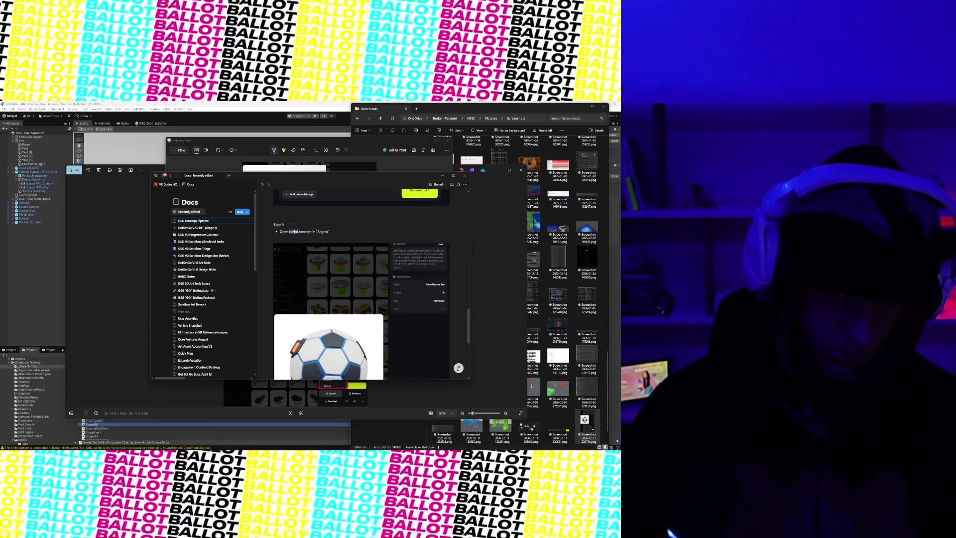
type("finished initial")
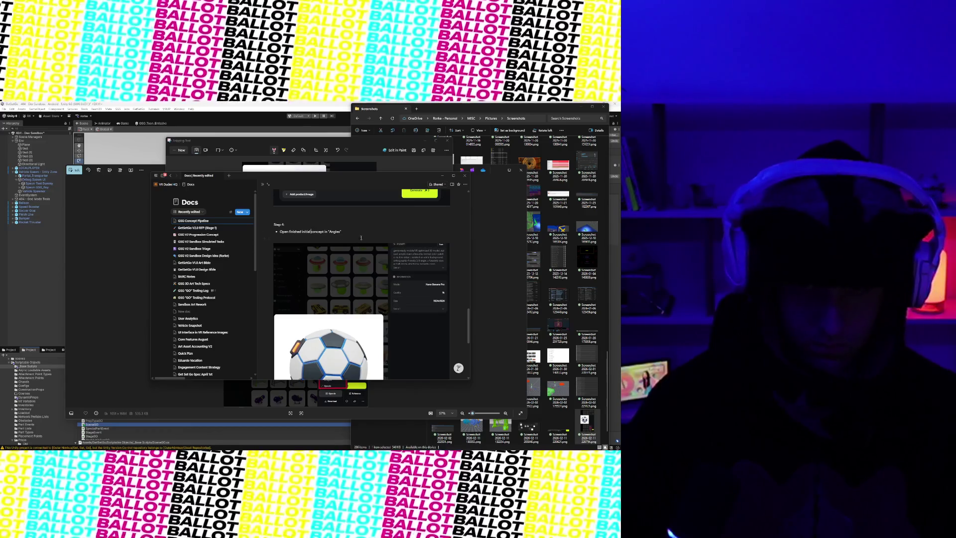
type(" concept in \"Angles\" to gene")
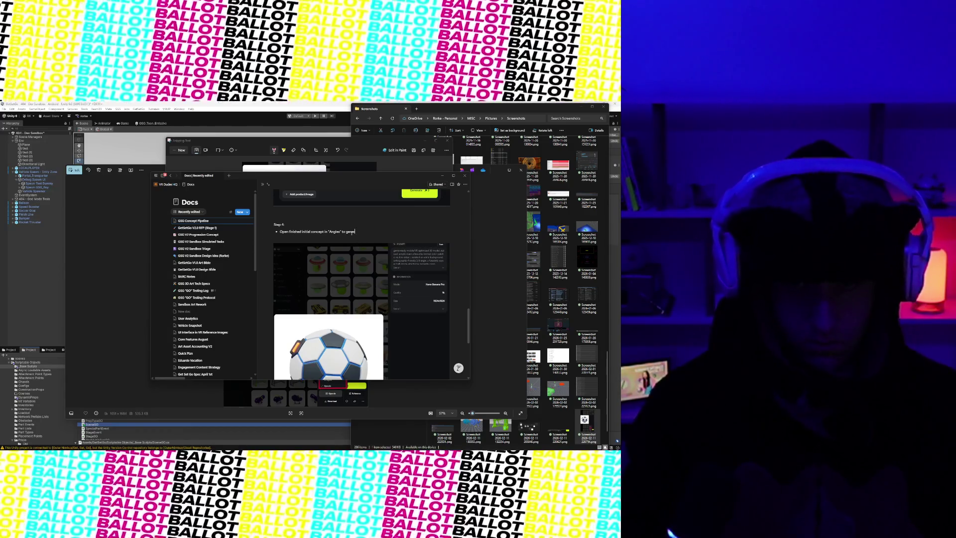
type("rate a turnaround.")
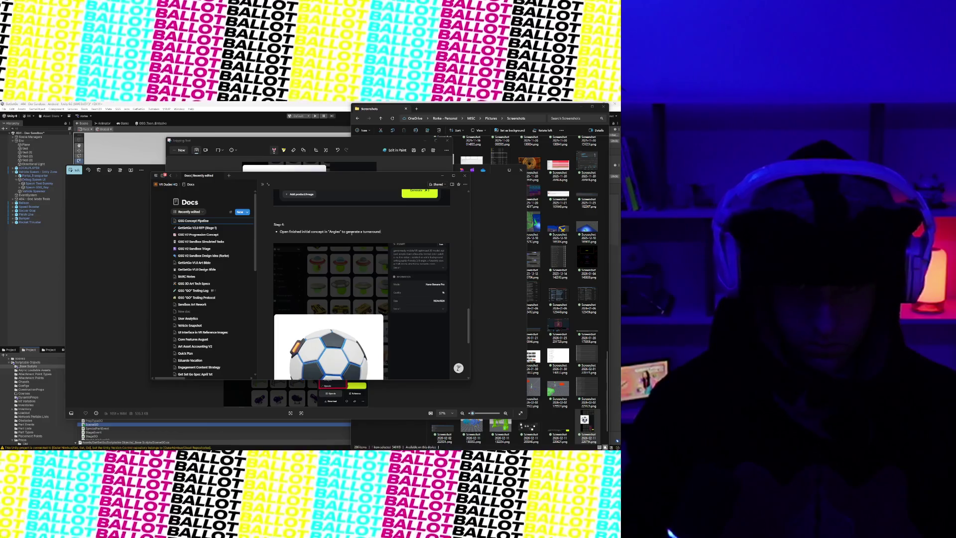
scroll(323, 213, "down", 3)
scroll(323, 213, "up", 3)
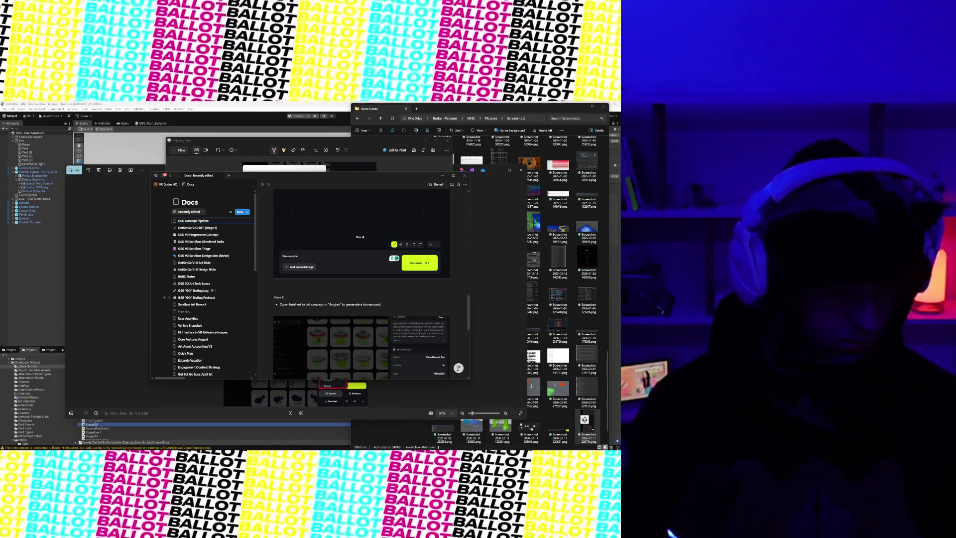
key("super+shift+s")
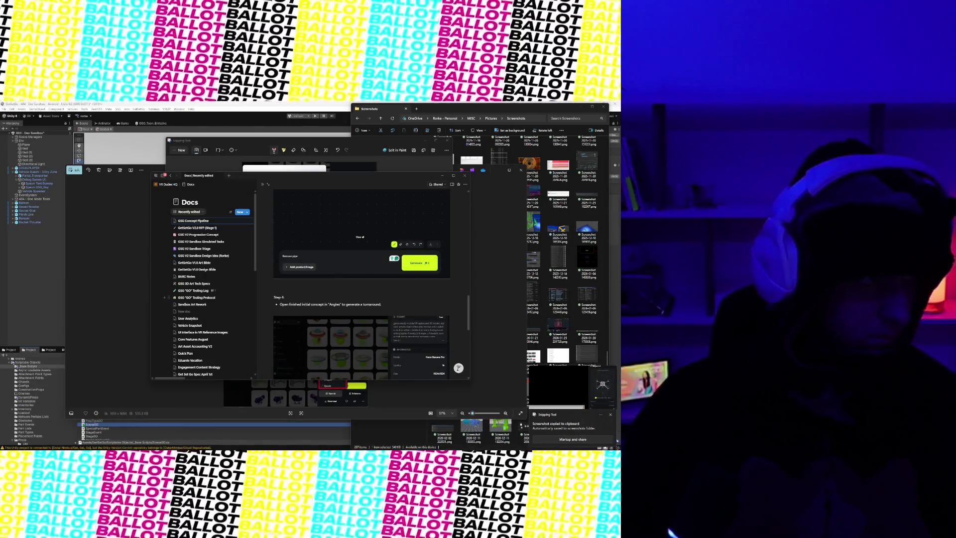
- Take another screen snip, then place the cursor on a new line below the image
key("super+shift+s")
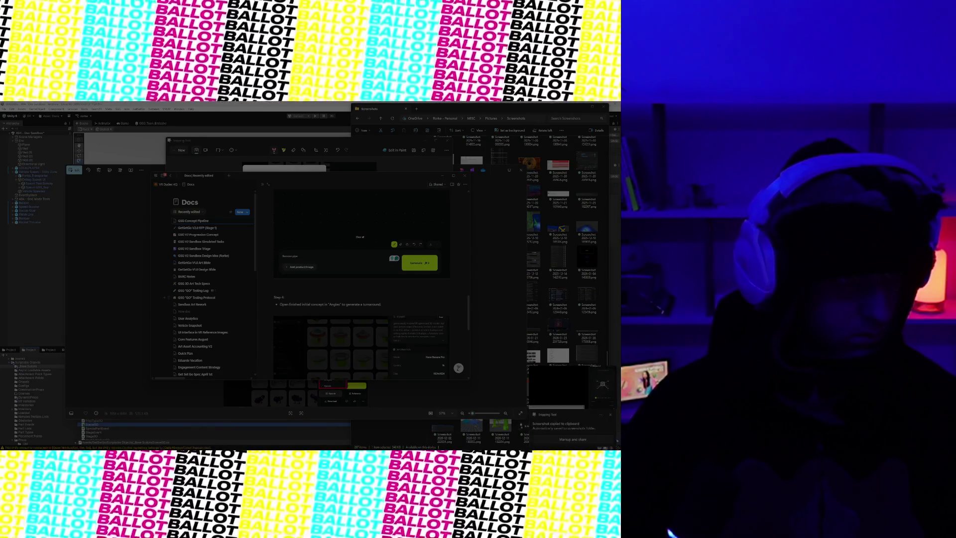
left_click(411, 341)
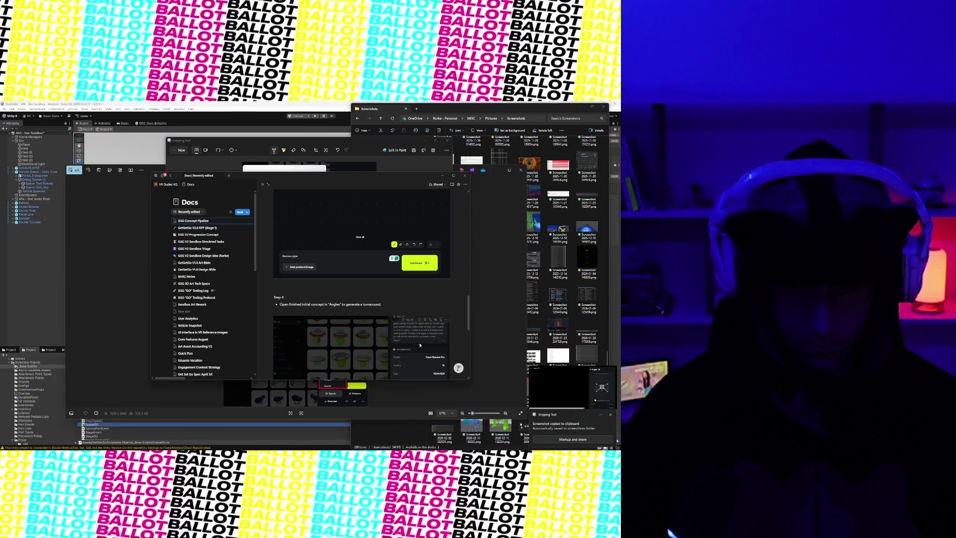
scroll(408, 338, "down", 5)
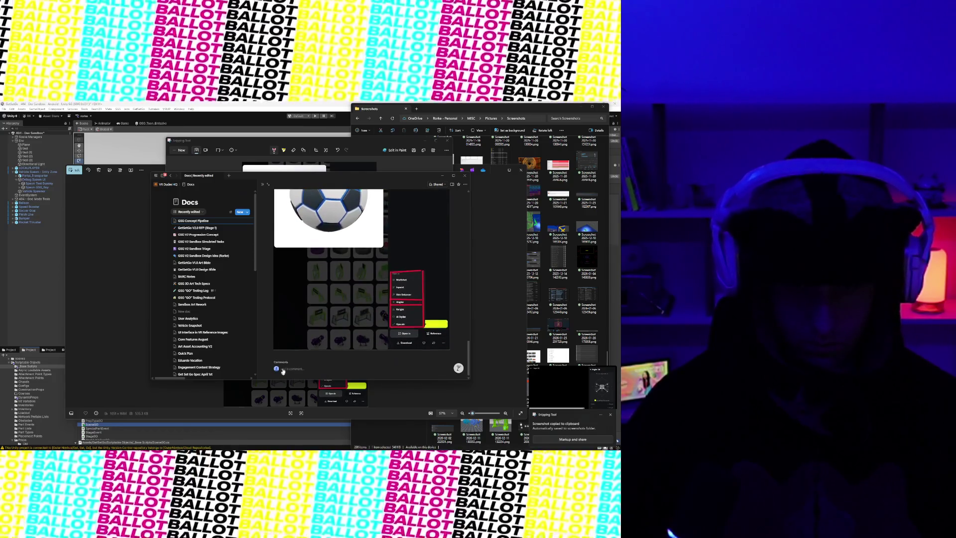
left_click(284, 356)
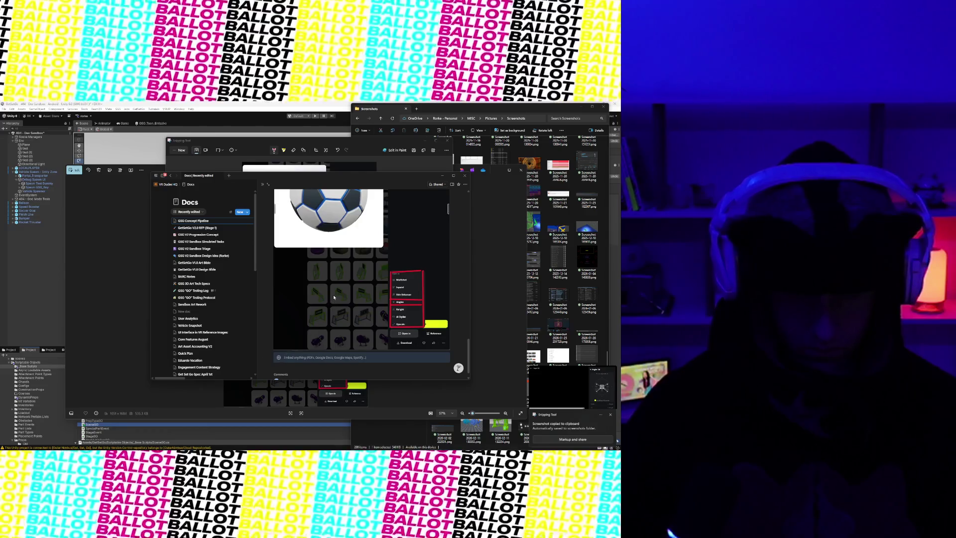
scroll(333, 292, "up", 5)
scroll(334, 292, "down", 3)
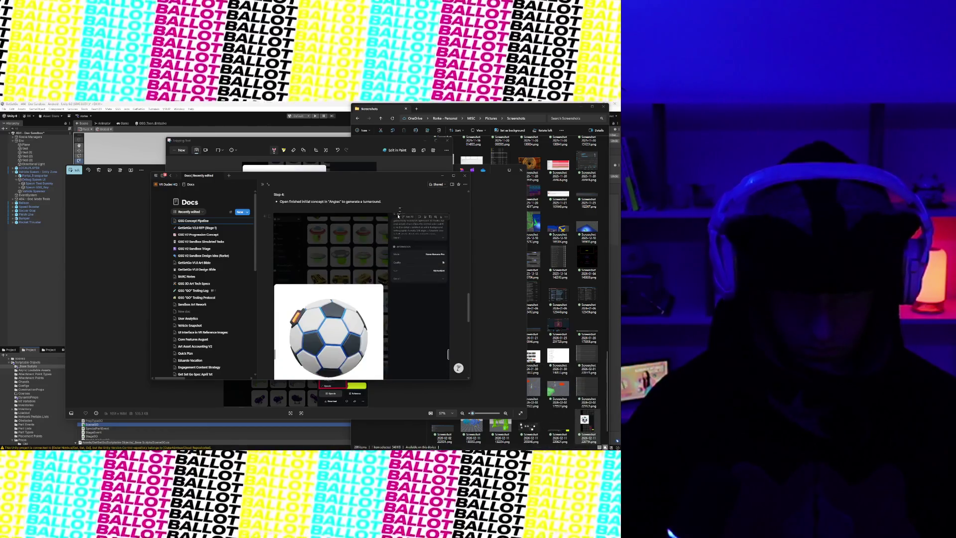
- Add a Step 4 bullet: select "Generate from 12 best angles" or specific angles (e.g. 45, 180 deg) for enough images
left_click(396, 200)
key("Return")
type("E")
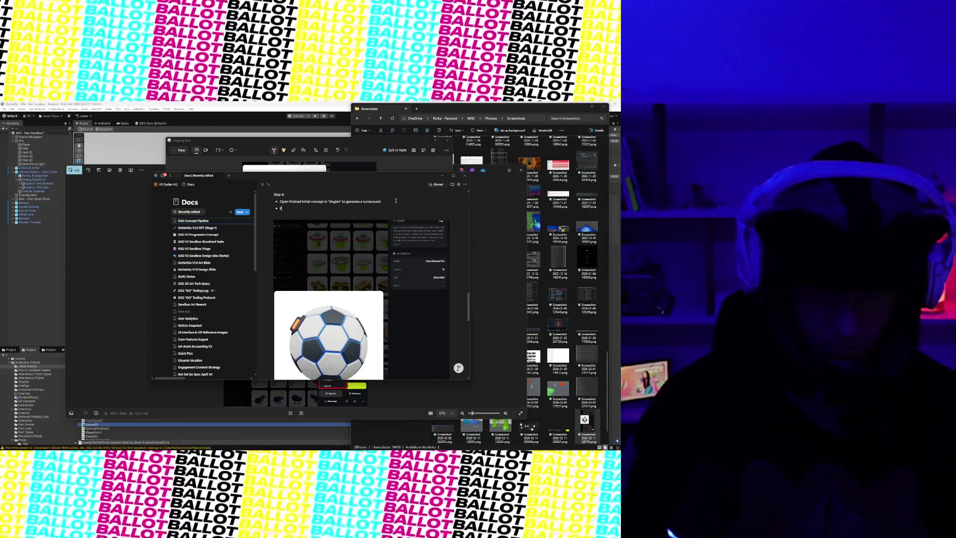
type("ither select \"")
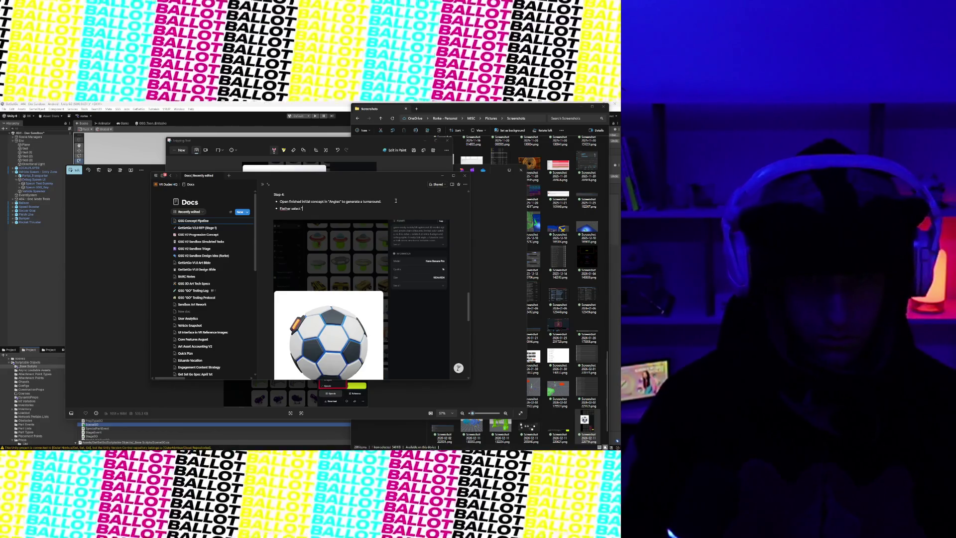
key("BackSpace")
key("BackSpace")
key("BackSpace")
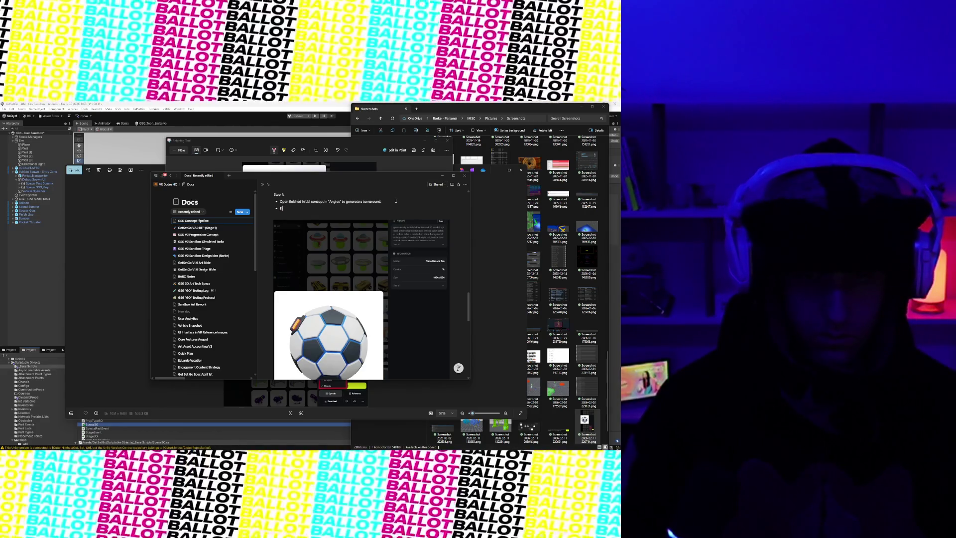
type("see")
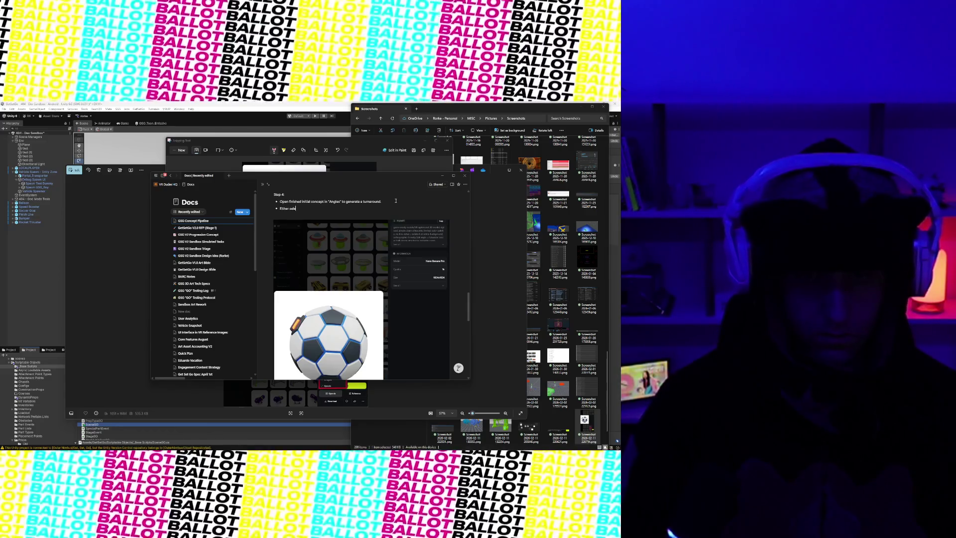
type("lect \"Generate from 12 bas")
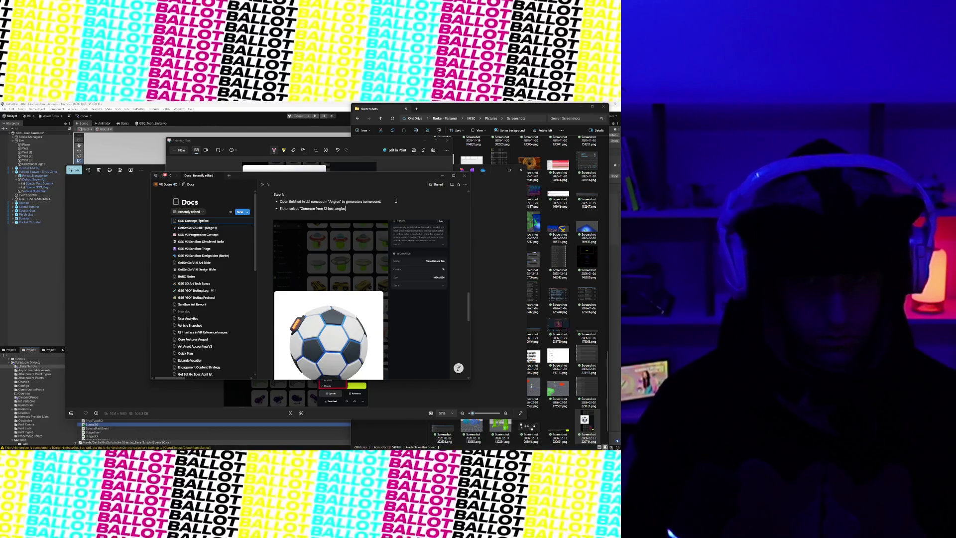
type(" specifically turn around")
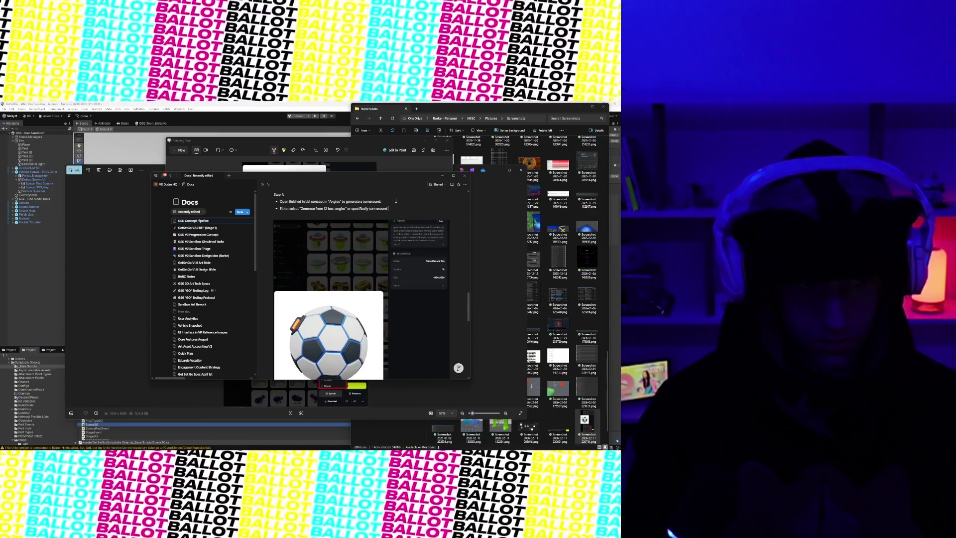
key("BackSpace")
key("BackSpace")
key("BackSpace")
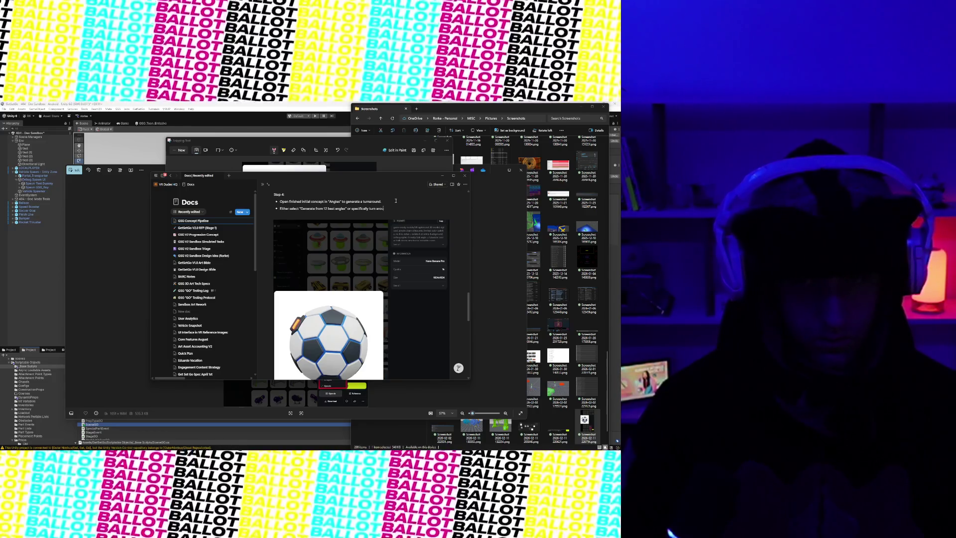
type("tatethe object")
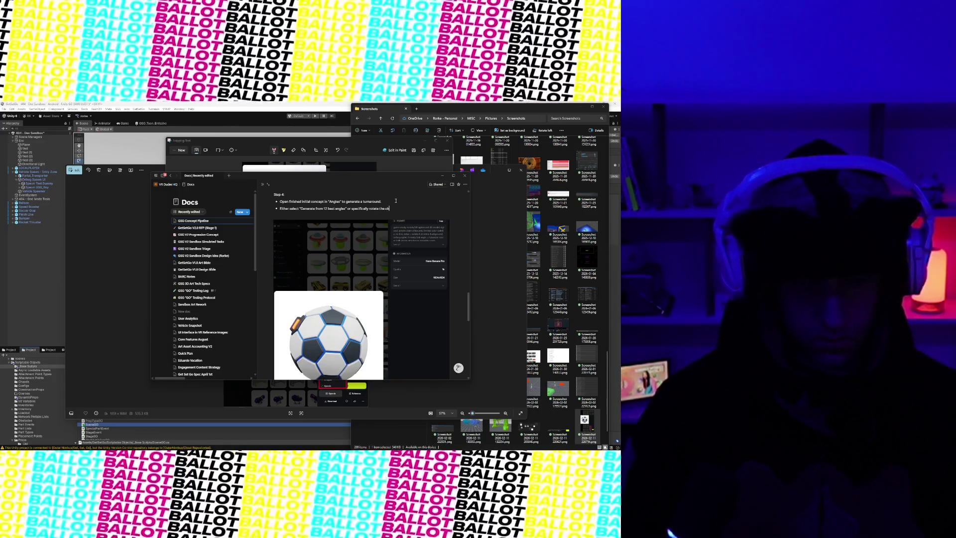
type(" (e.g. 90")
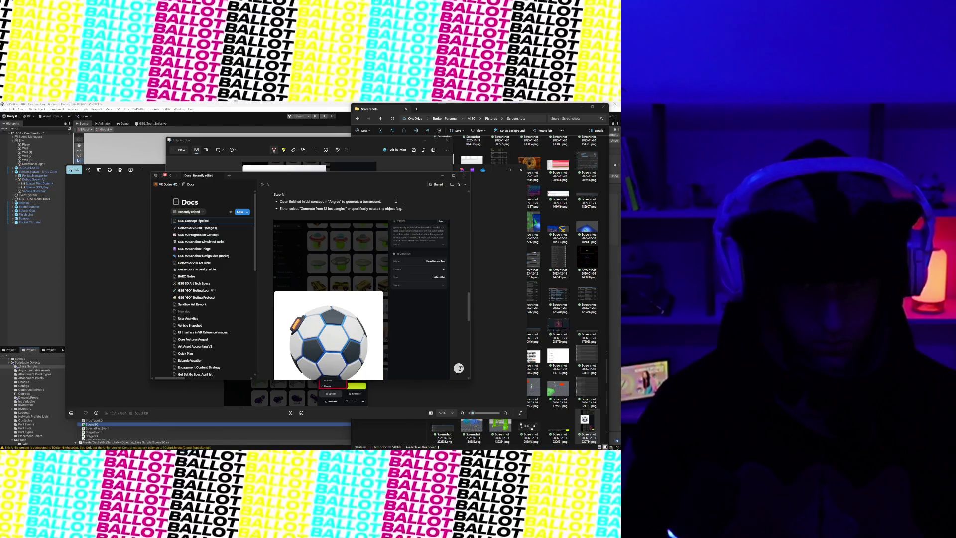
key("BackSpace")
key("BackSpace")
type("45")
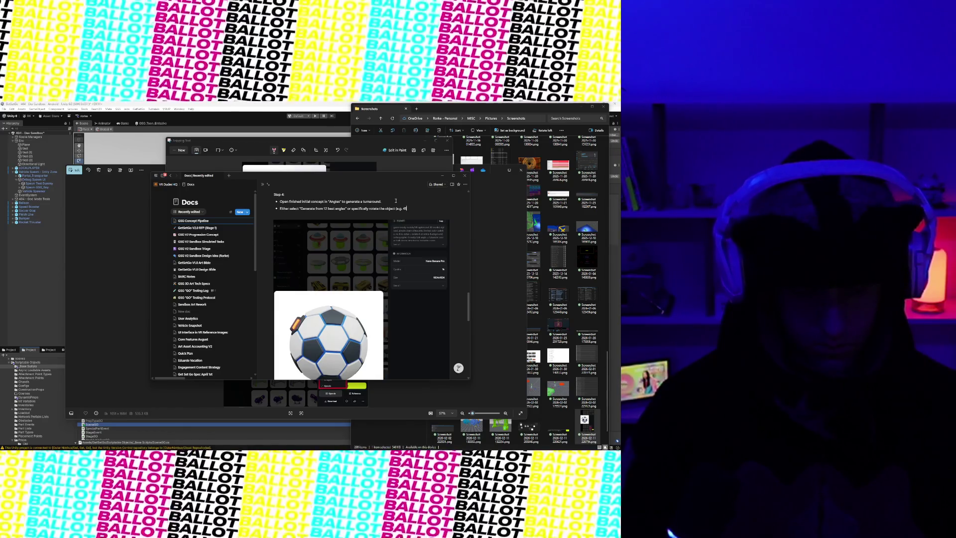
type(", 8")
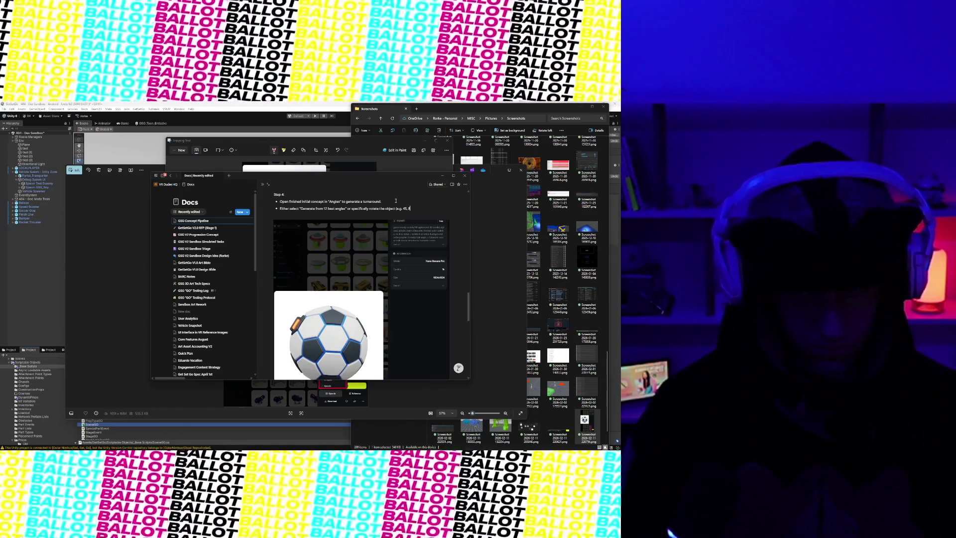
type(",")
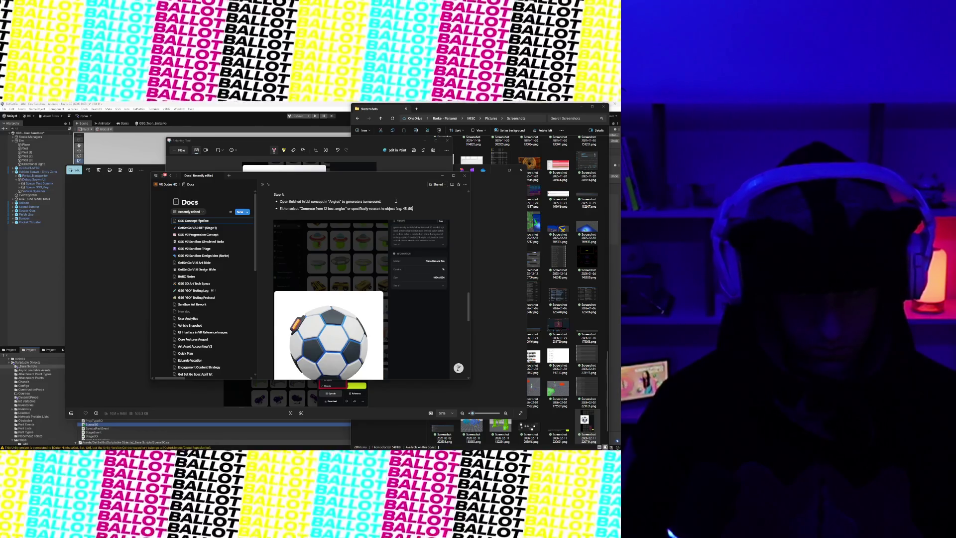
type(" 180 deg")
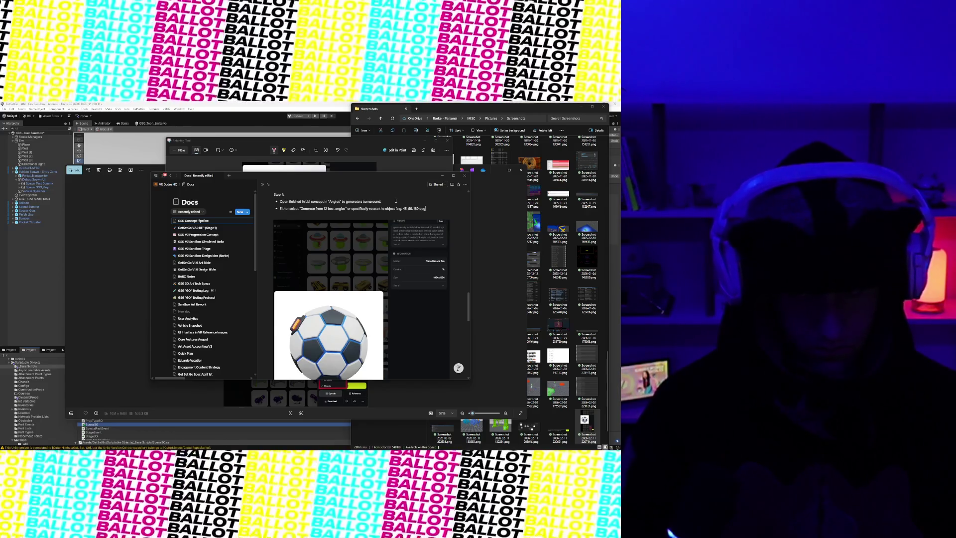
type("rees) to")
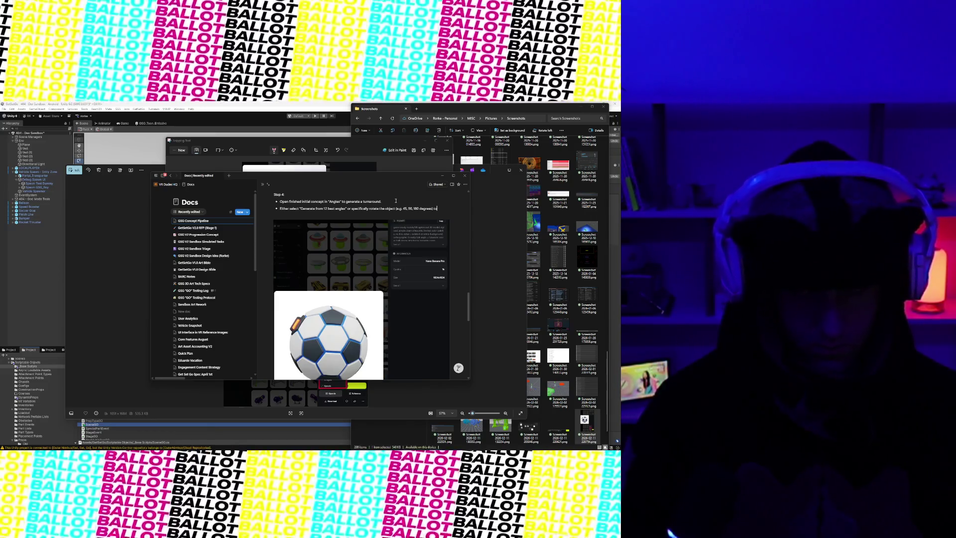
key("BackSpace")
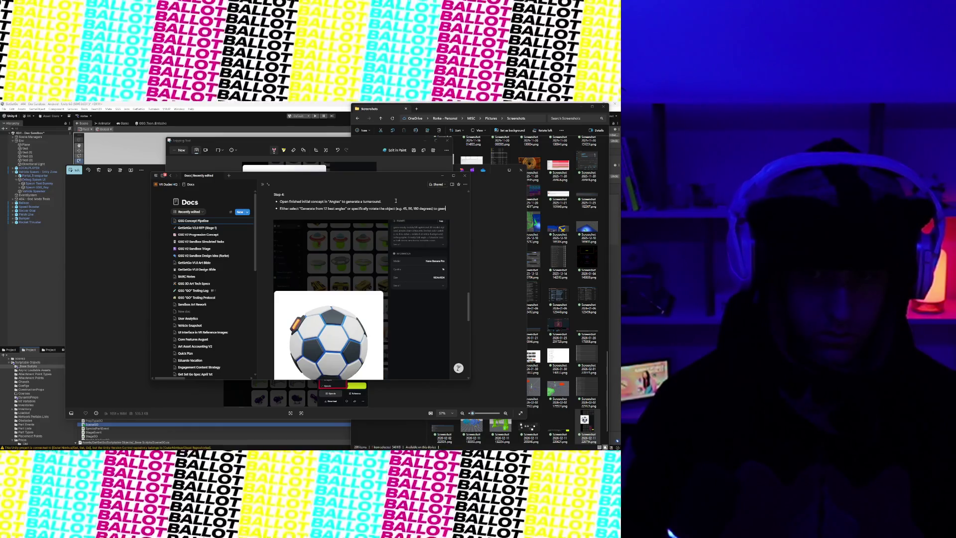
type("rate")
key("BackSpace")
key("BackSpace")
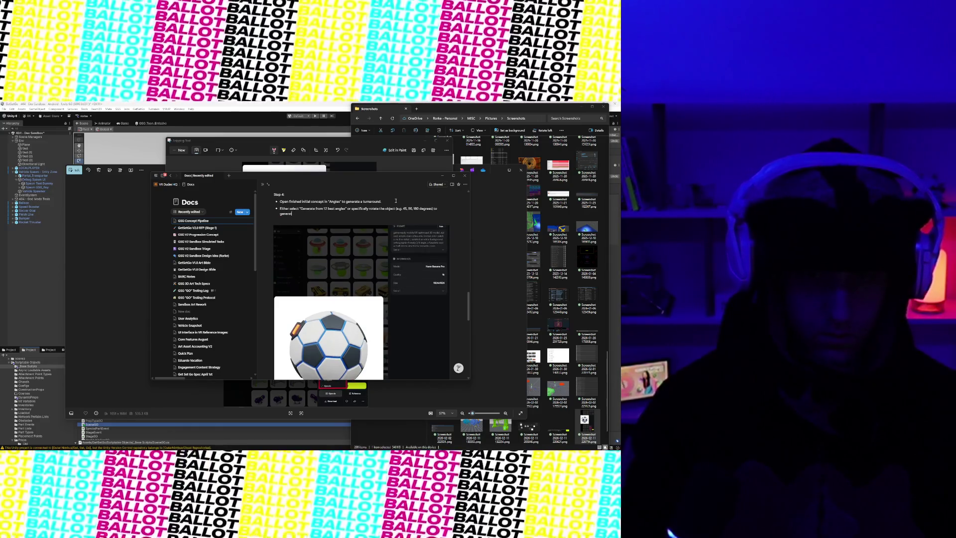
type("nough images for the arti")
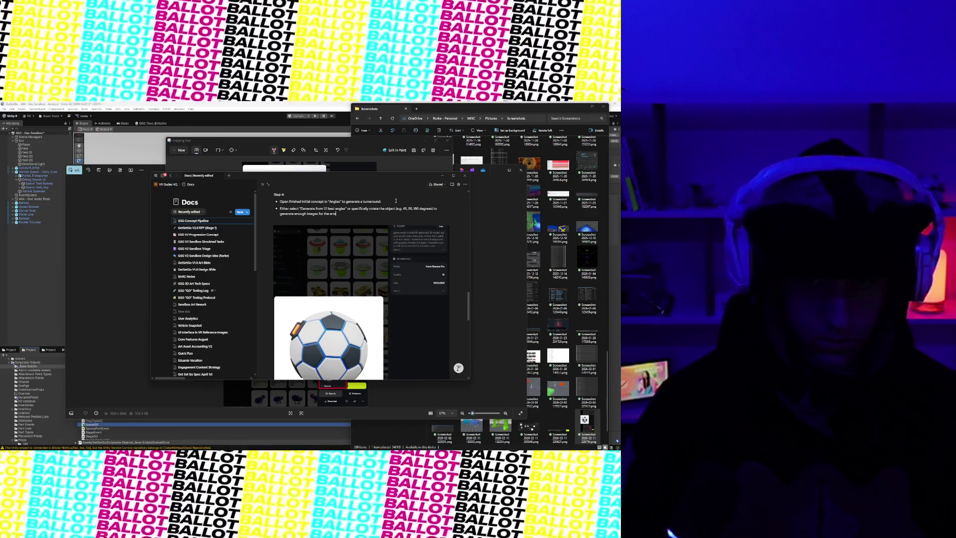
type("st to properly model.")
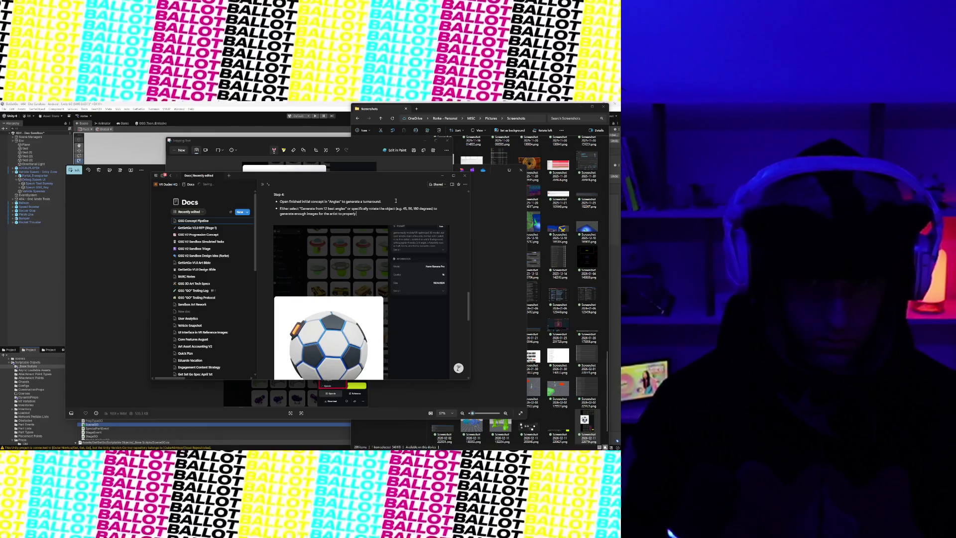
key("Return")
- Add a nested note: turnarounds hallucinate most, so regenerate warped results or use a smaller angle
key("Tab")
type("Note:")
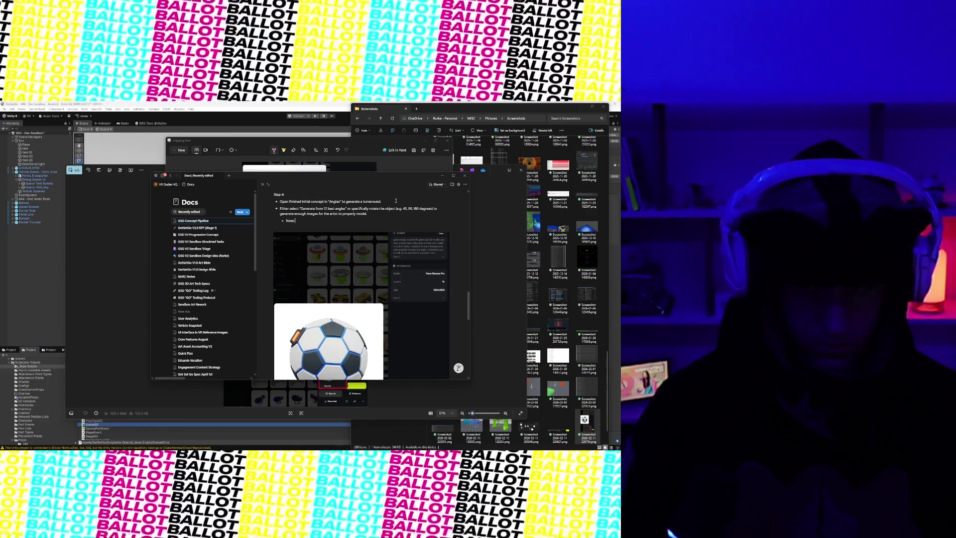
type(" Turnarounds")
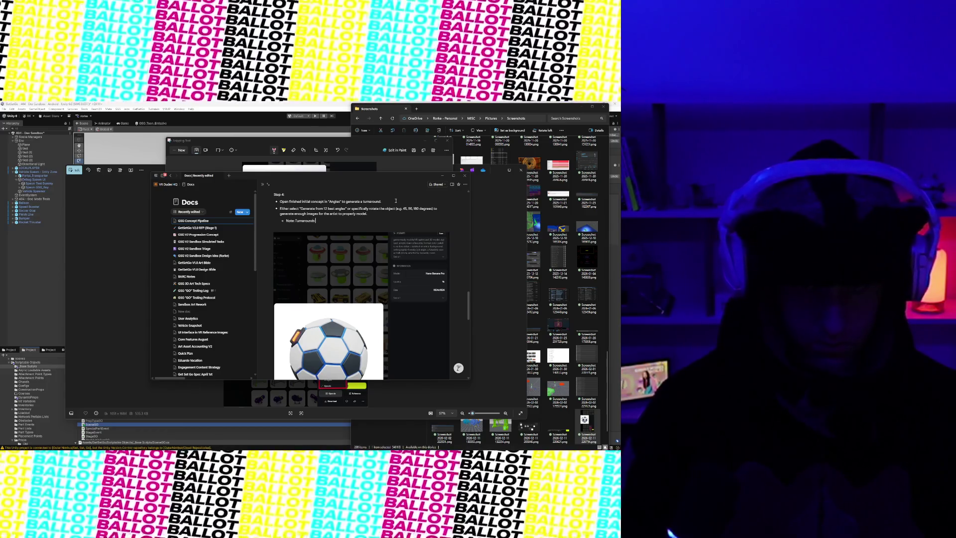
type("e most amount of hallucinations happen")
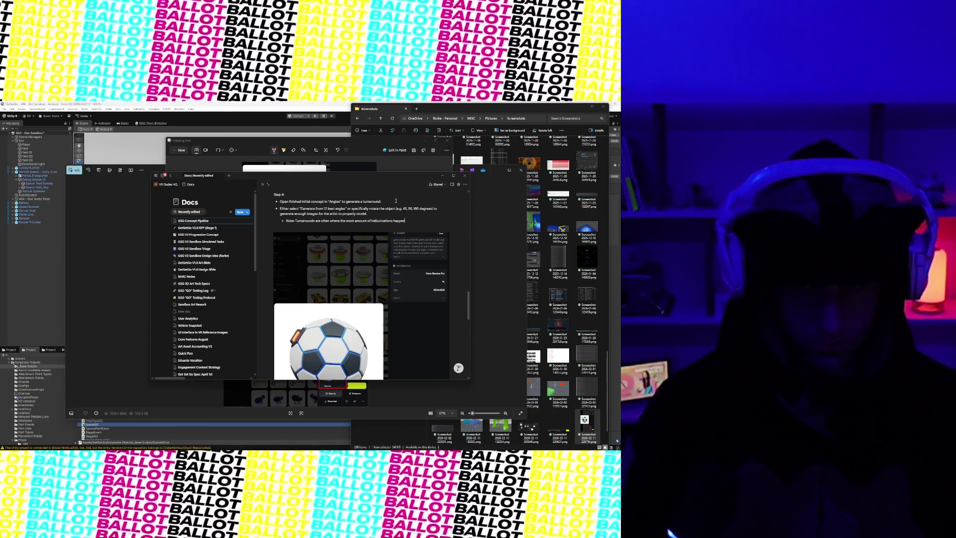
type(", so if the resultin")
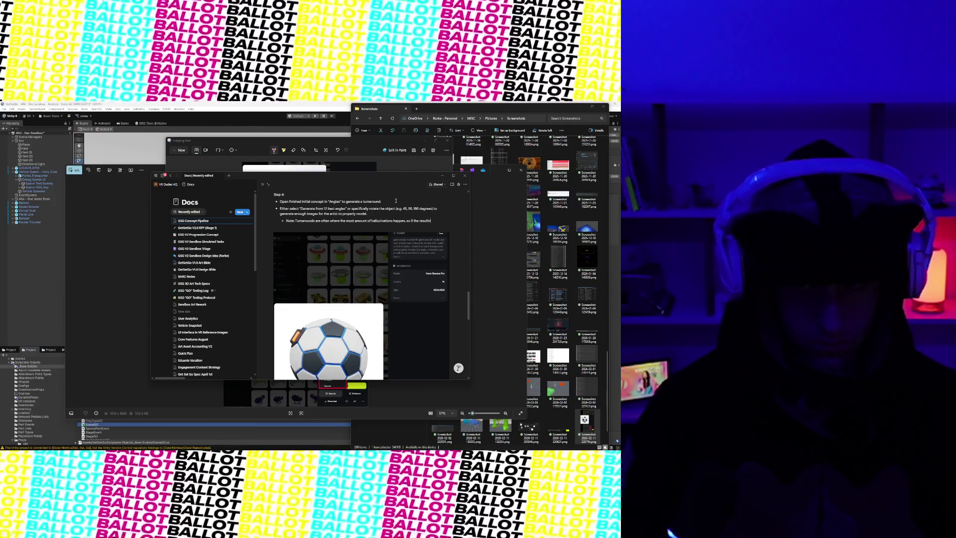
type("g image is b")
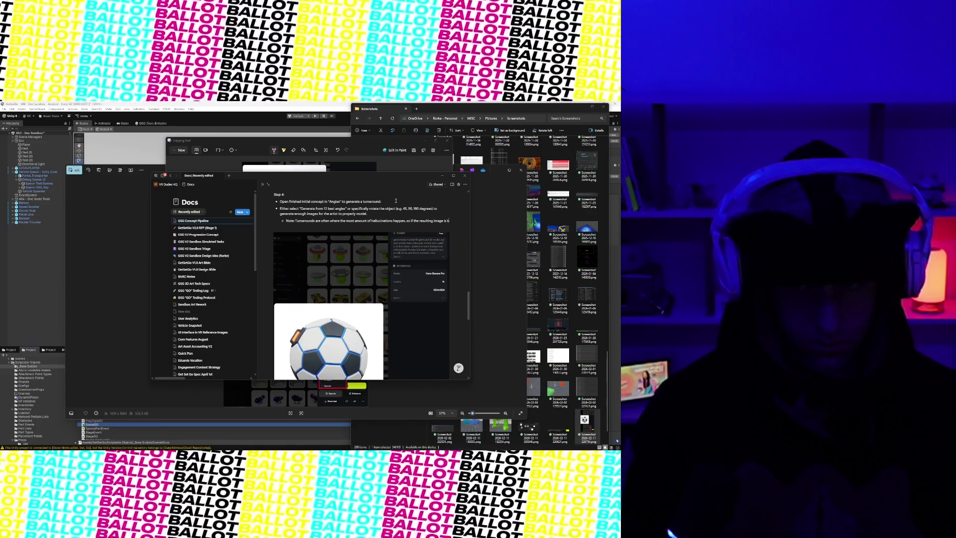
type("ad or horribly warped, e")
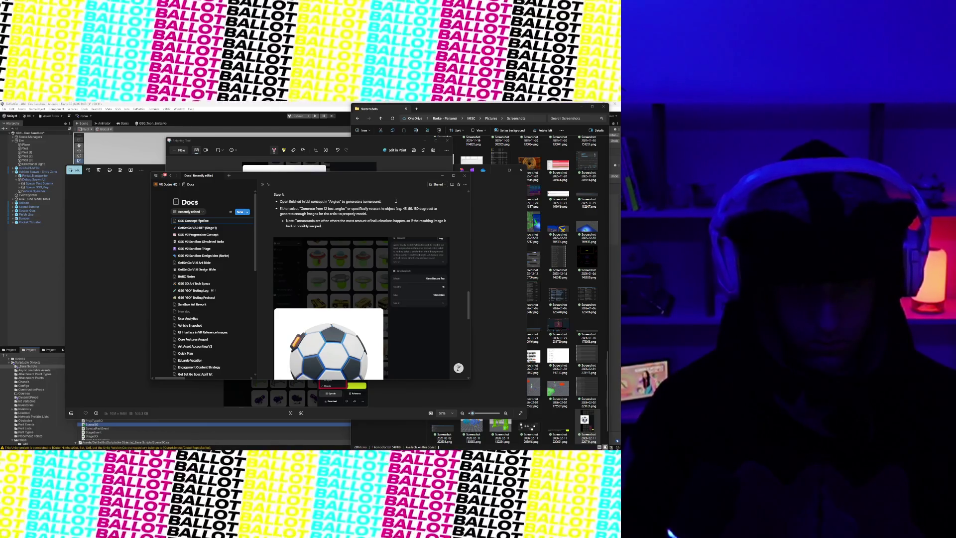
type("i")
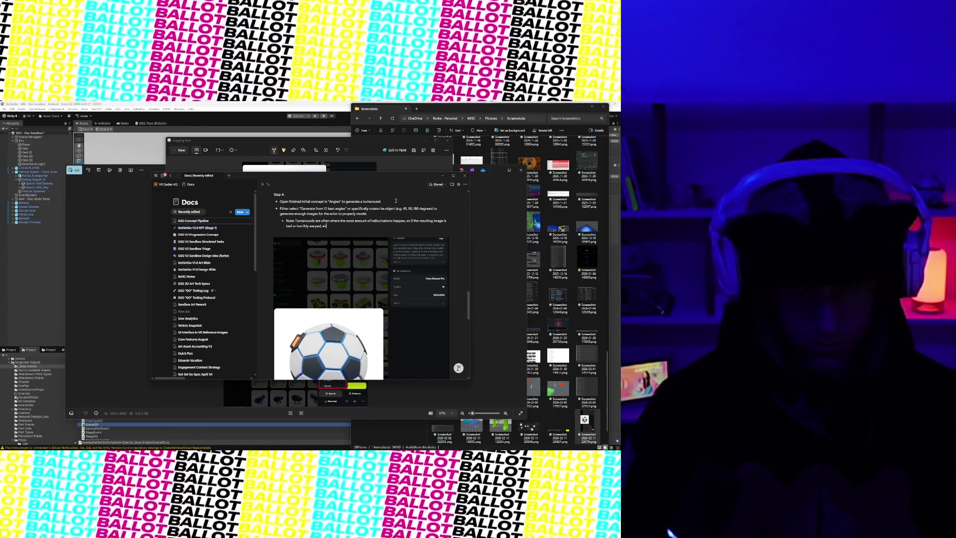
type("ther regenerate or choose a sma")
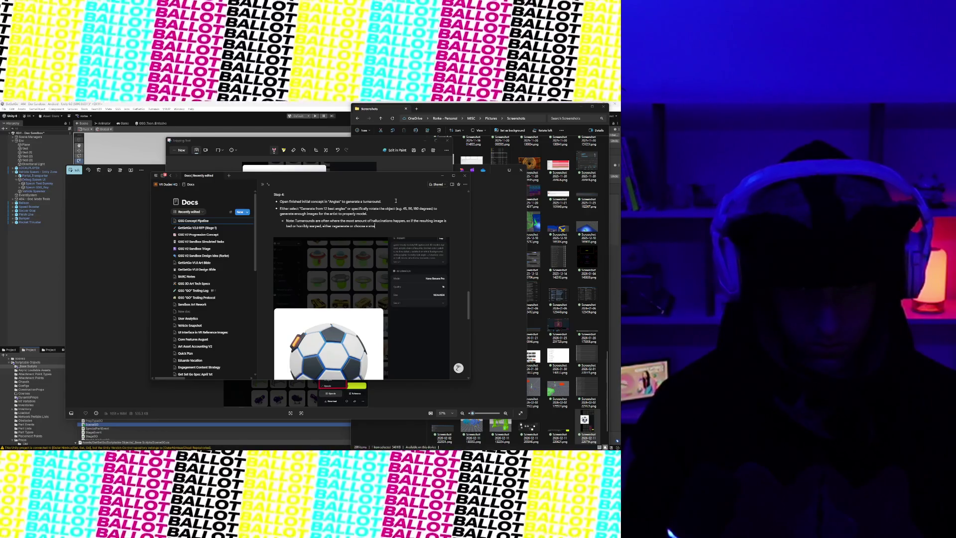
type("ller angle and ")
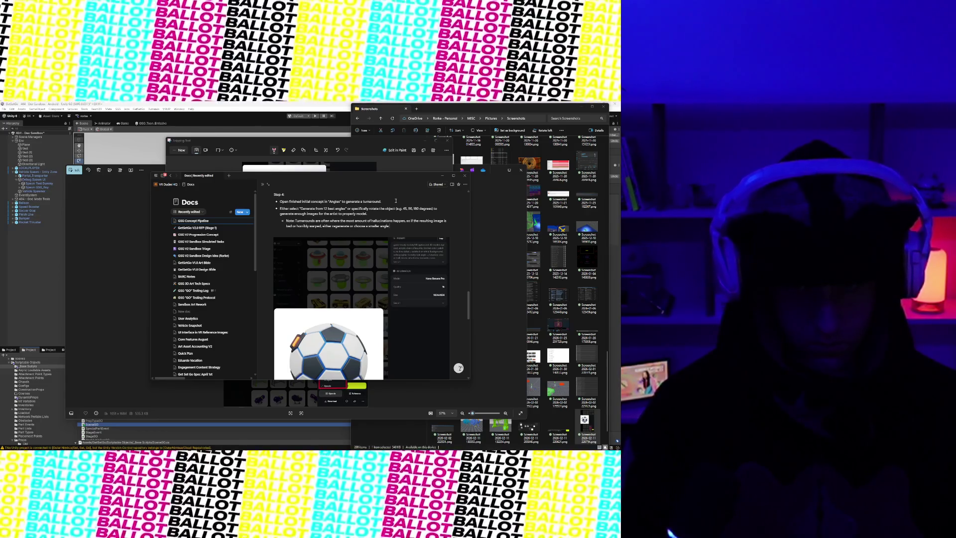
type("generate more ")
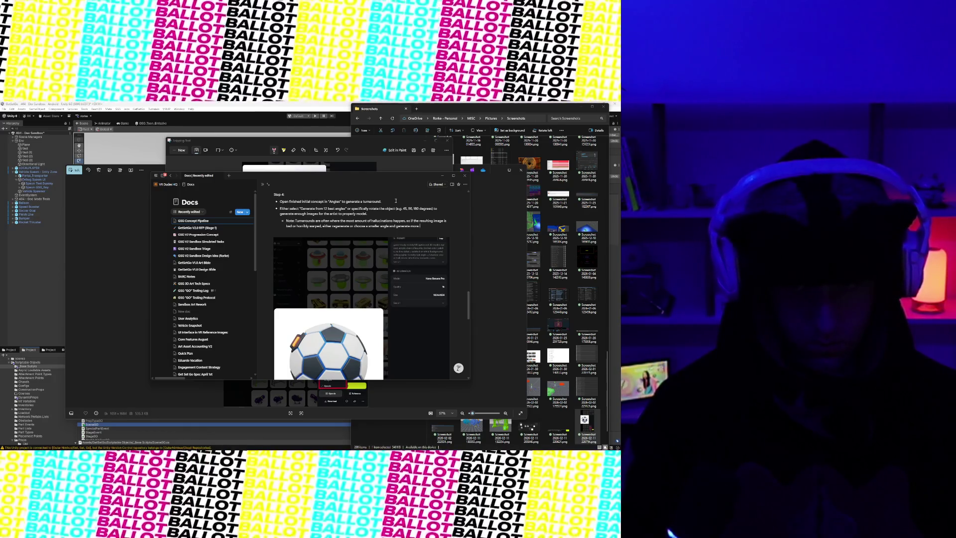
type("images.")
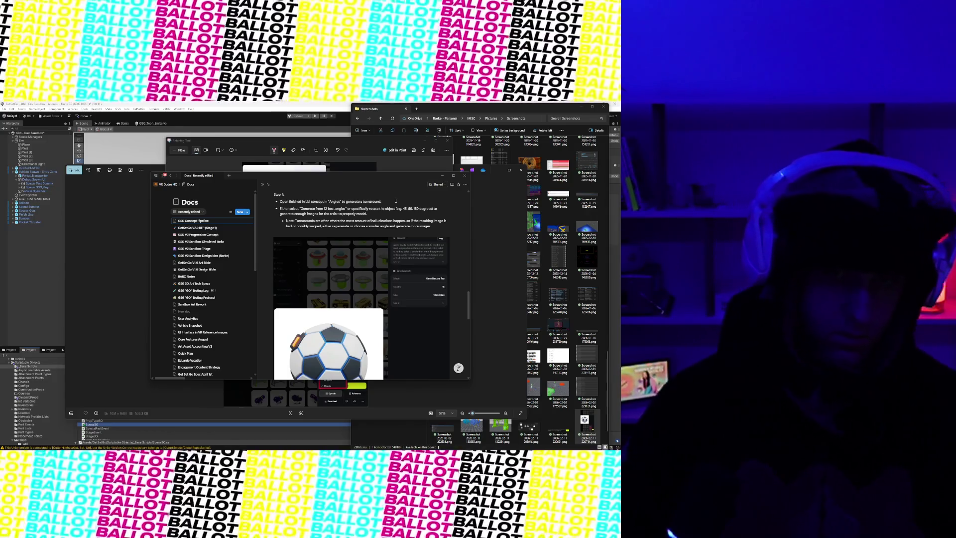
scroll(437, 295, "down", 10)
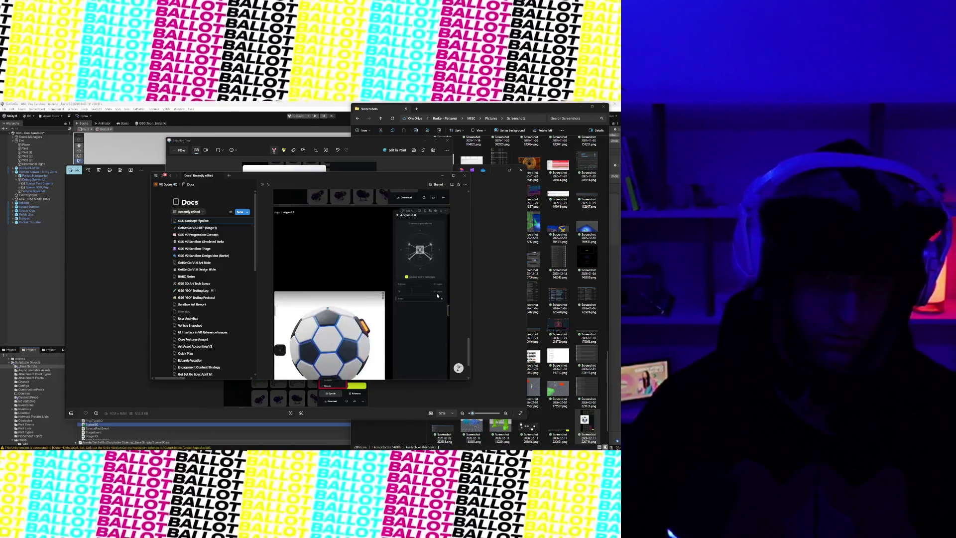
- Scroll through the pipeline page, then append ' (DEV):' to the Step 1 heading
scroll(437, 296, "up", 10)
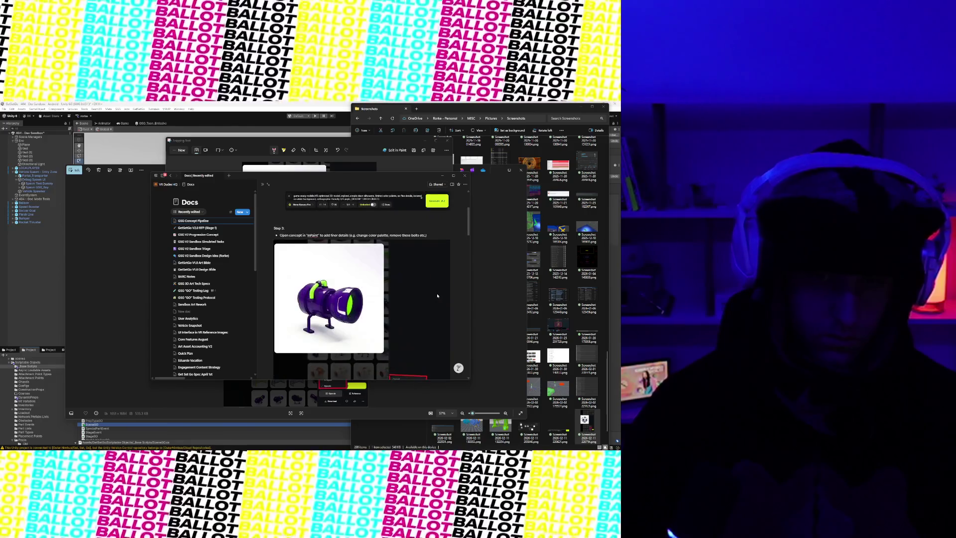
scroll(437, 295, "down", 5)
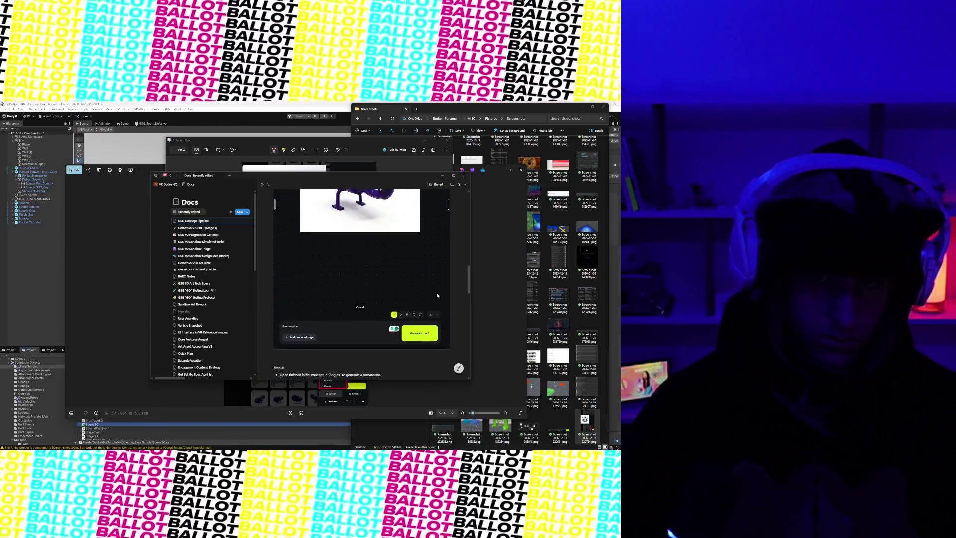
scroll(437, 295, "up", 15)
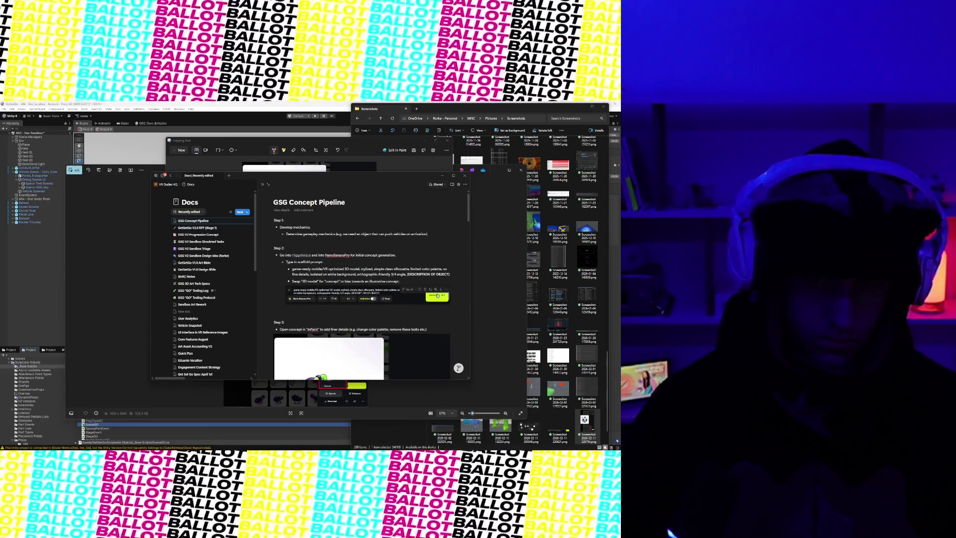
scroll(437, 295, "down", 15)
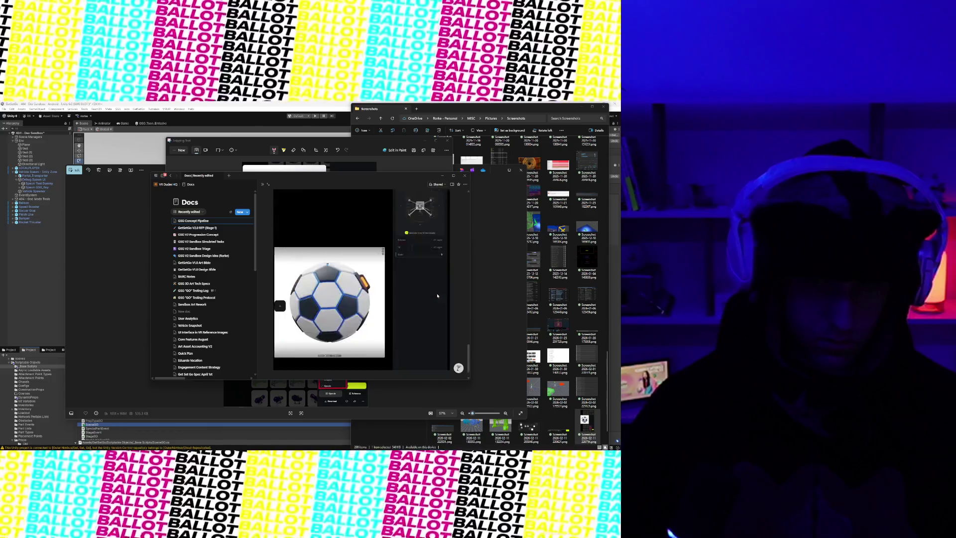
scroll(437, 295, "up", 15)
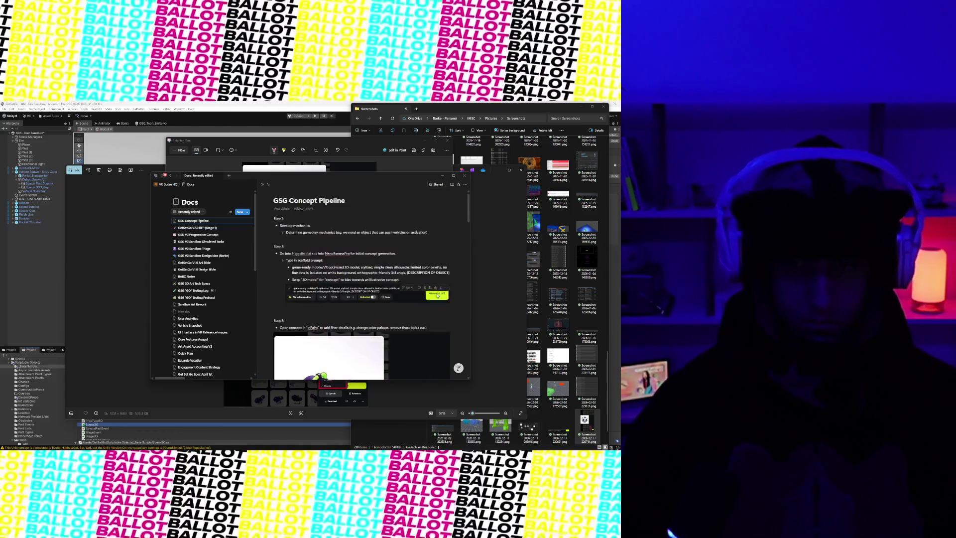
scroll(432, 289, "down", 8)
scroll(432, 289, "up", 8)
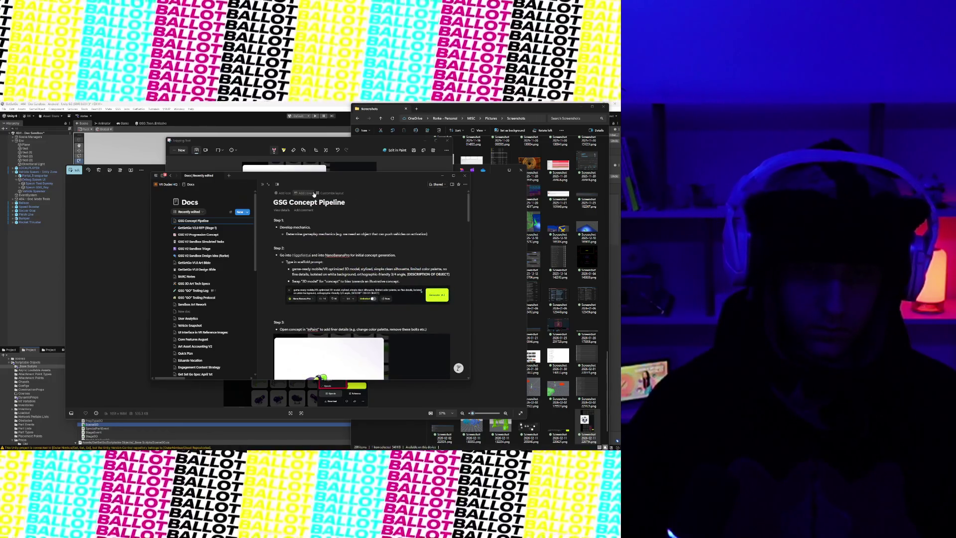
type("(DEV):")
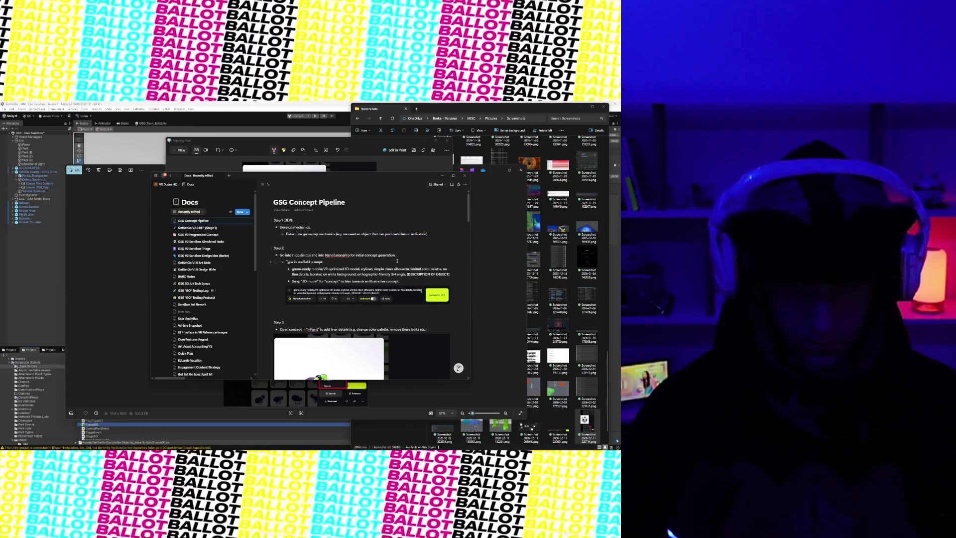
- Add a top-level Step 1 bullet on deciding the object macro concept, e.g. needing a jump pad for a mechanic
left_click(406, 254)
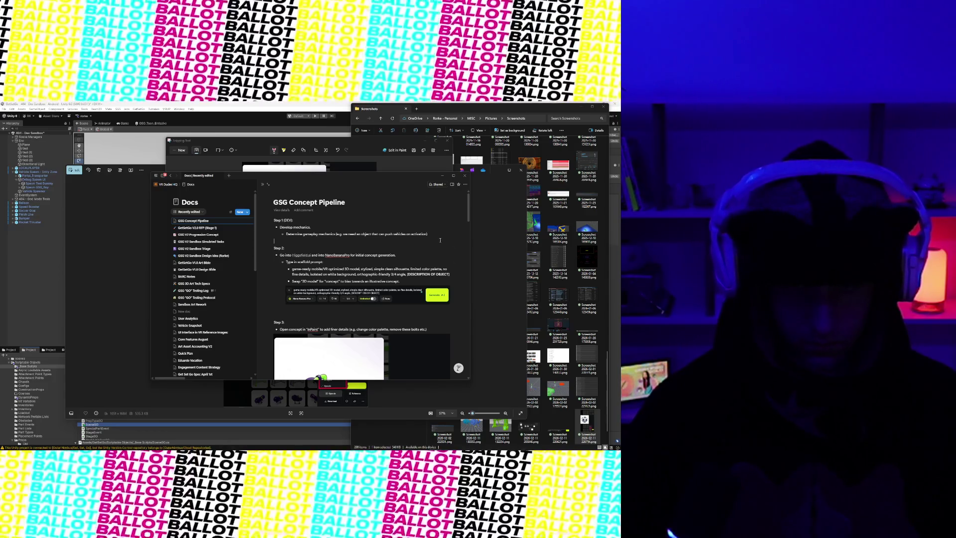
key("Return")
key("shift+Tab")
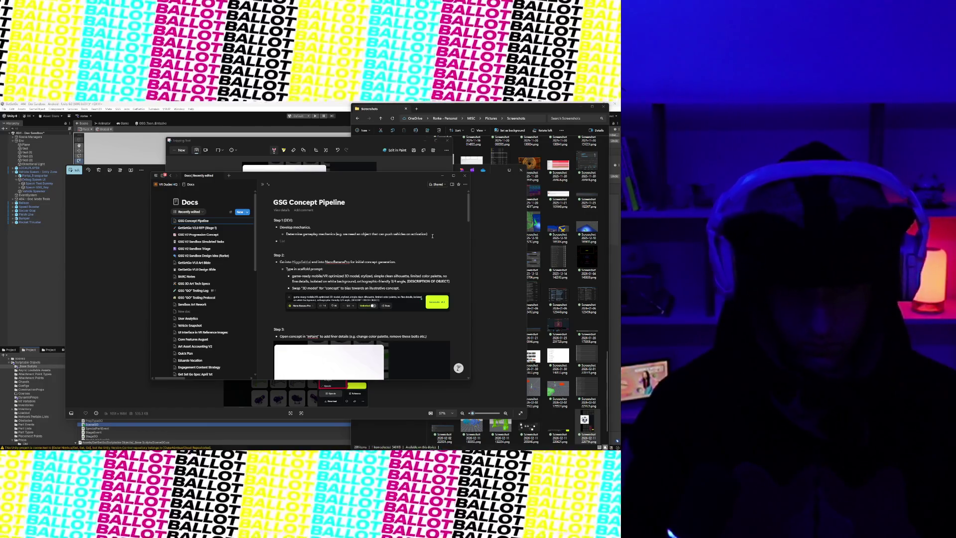
type("Decide on")
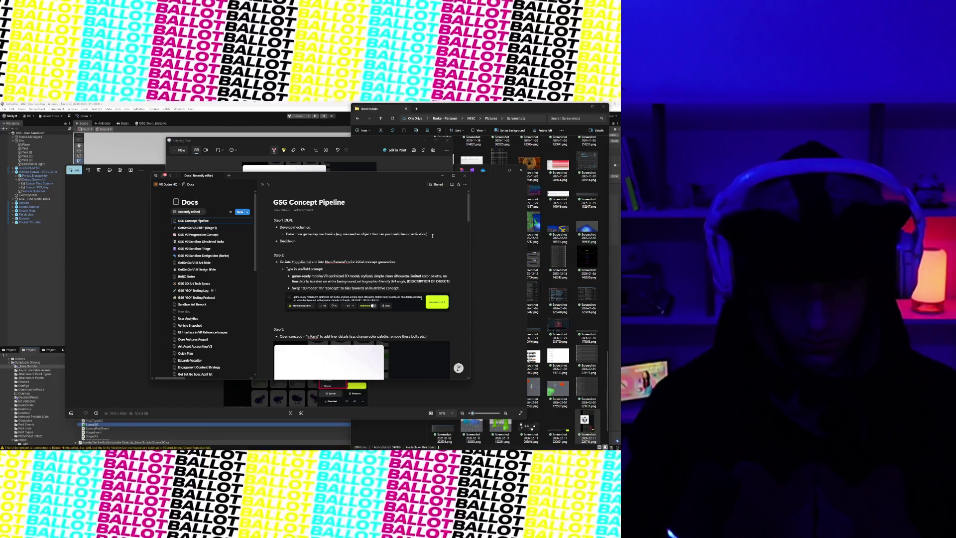
type(" object mec")
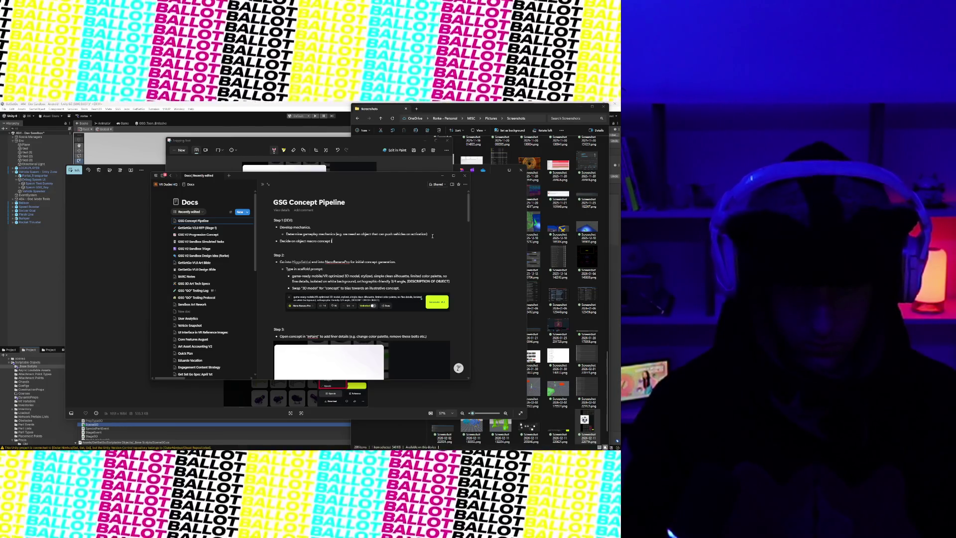
type(" need a rocket, or")
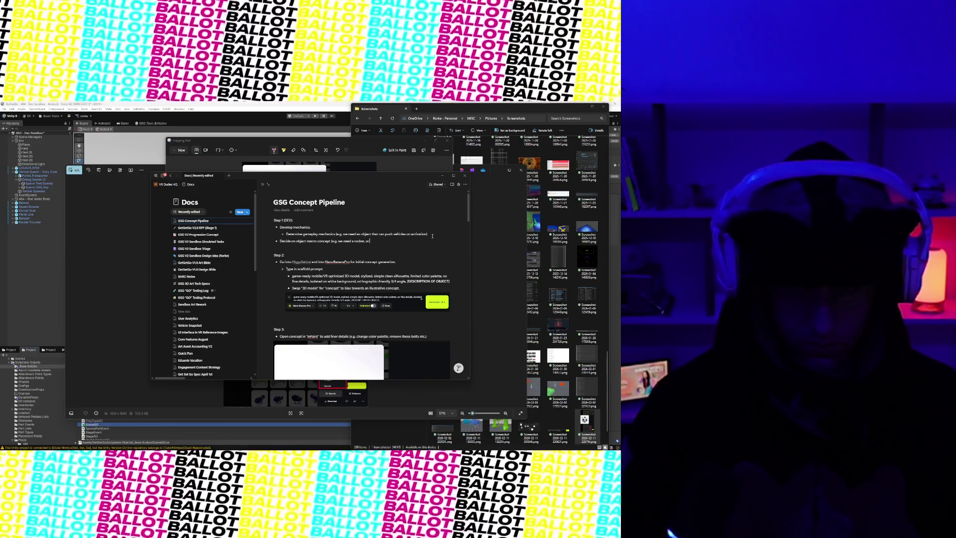
type(" we need a")
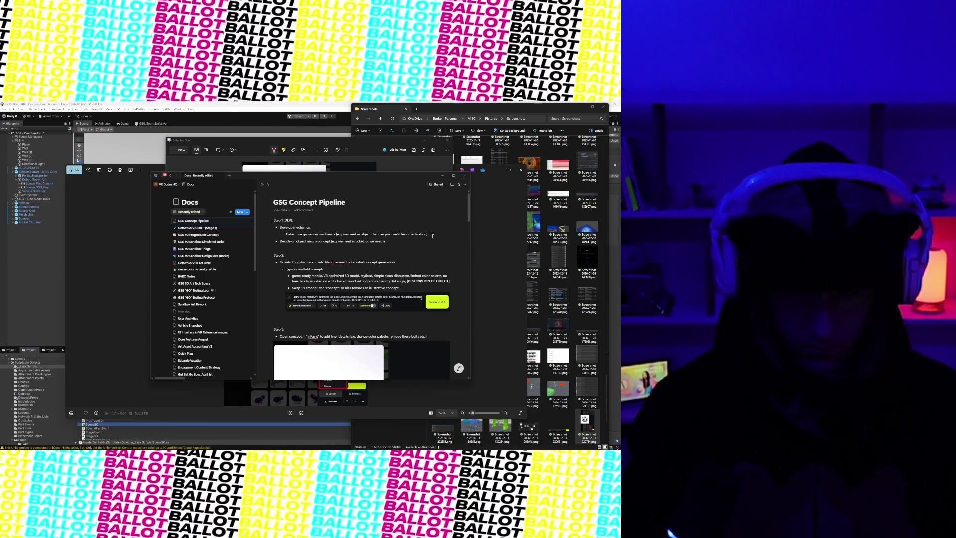
type(" jump p")
type(" this mechanic")
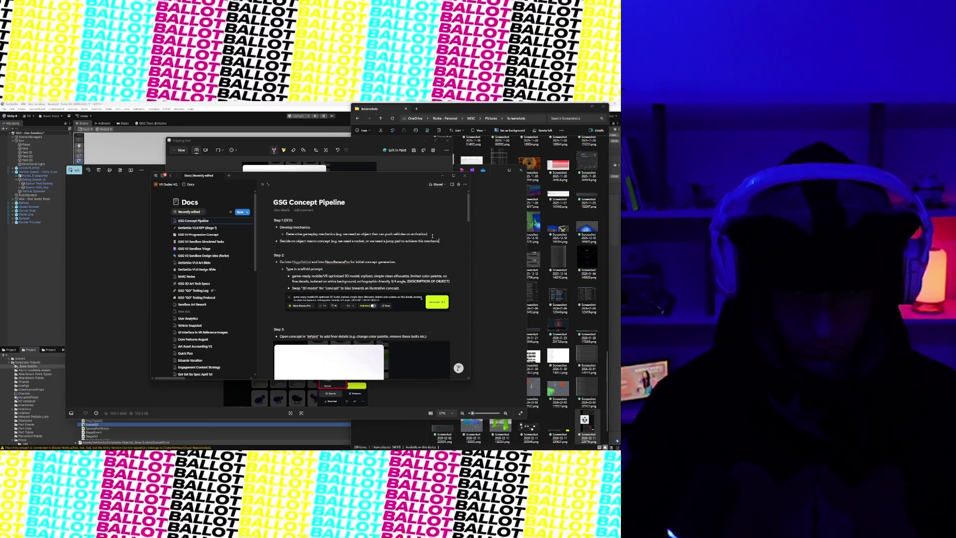
type(".")
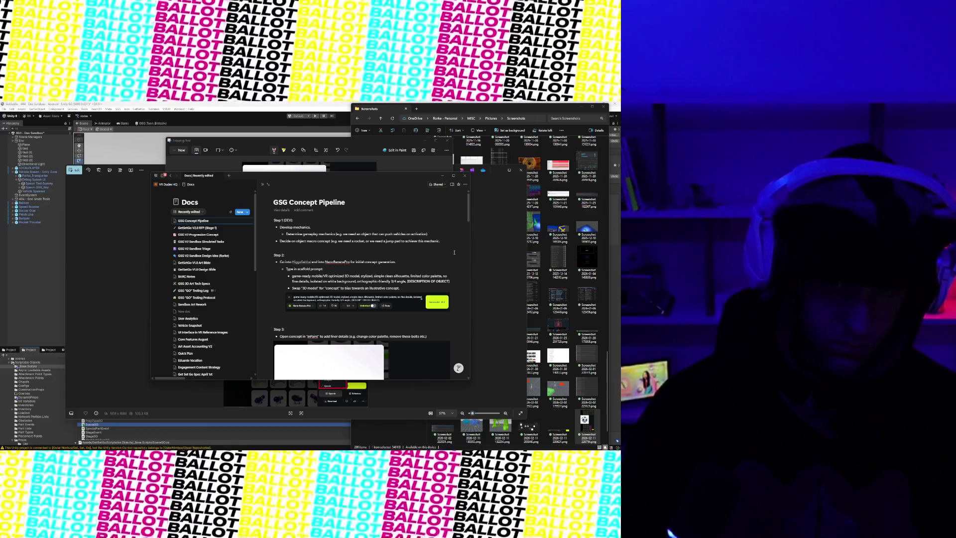
scroll(454, 253, "down", 15)
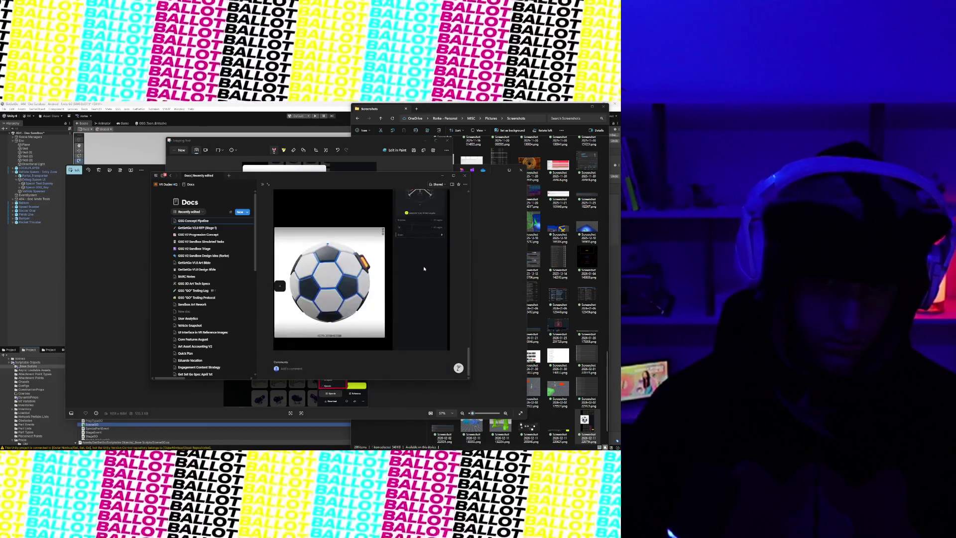
- Start a new empty line beneath the soccer-ball image at the bottom of the page
scroll(424, 268, "up", 15)
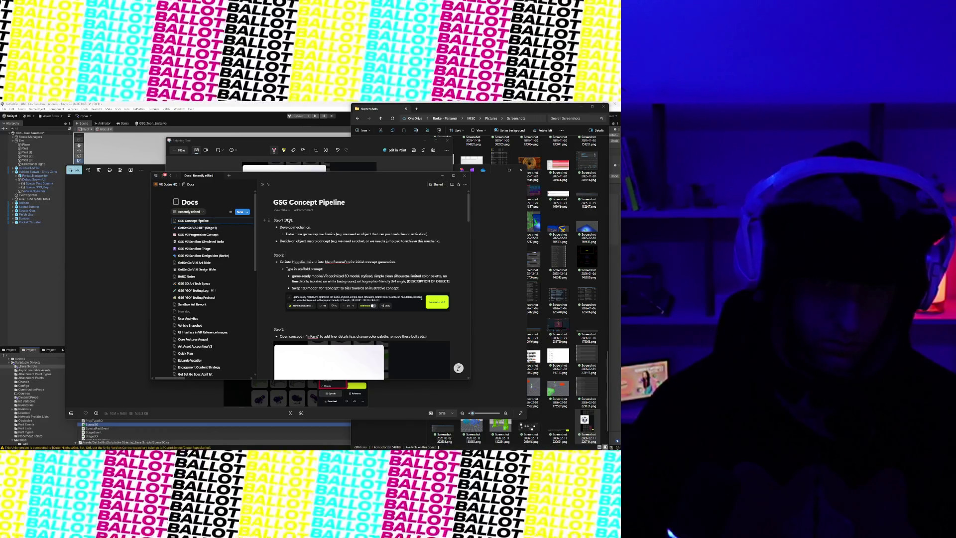
scroll(297, 231, "down", 15)
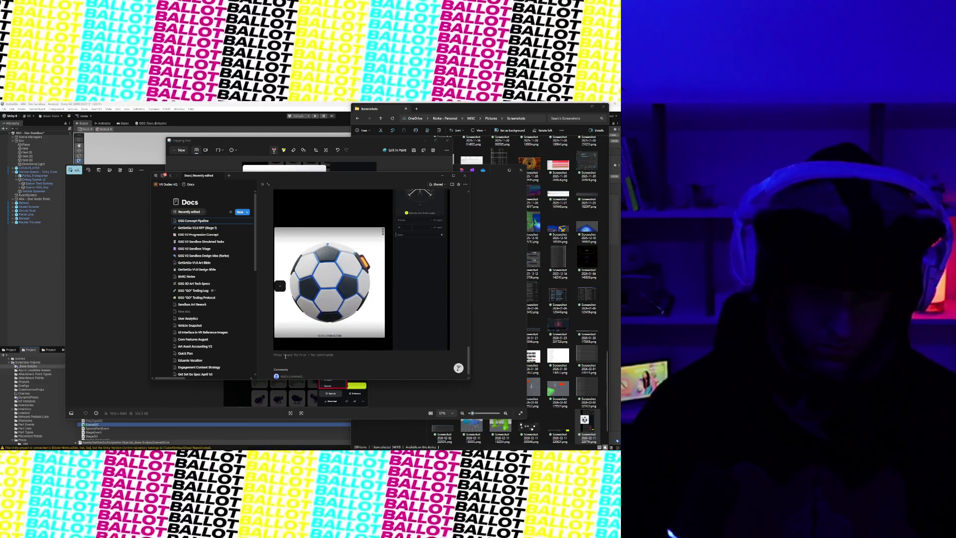
key("Return")
- Write 'Notes:' with the bullet 'If developing a vehicle, skip to step 2'
type("Notes:")
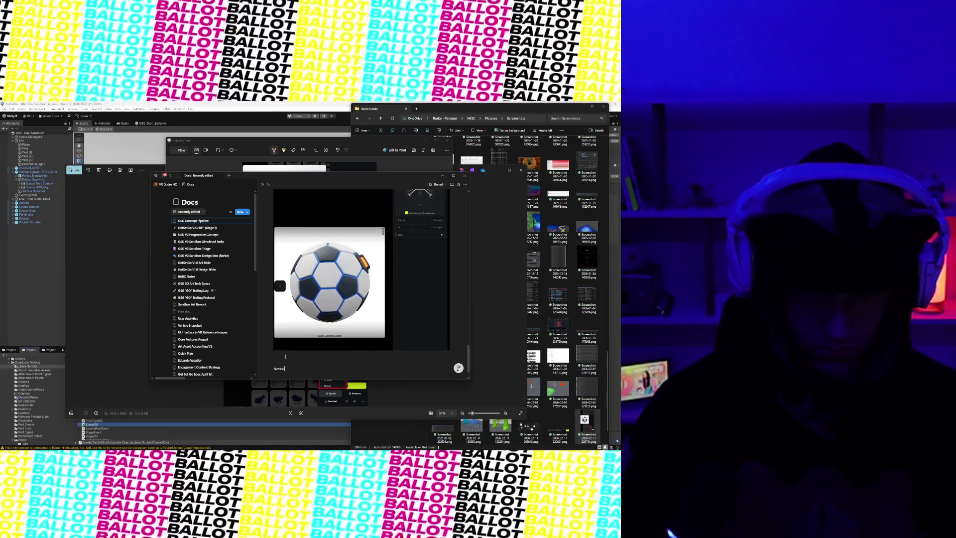
key("Return")
type("-")
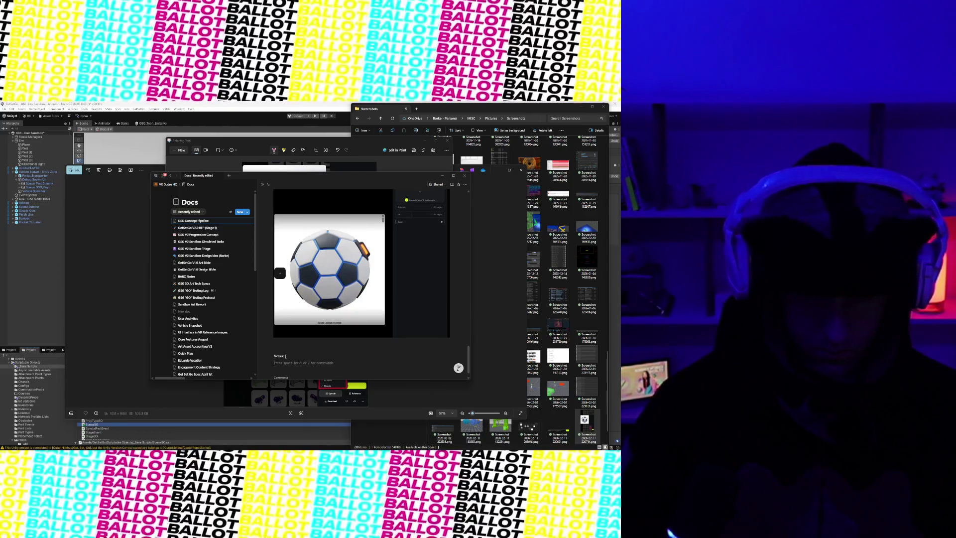
type(" doping a vehicle,")
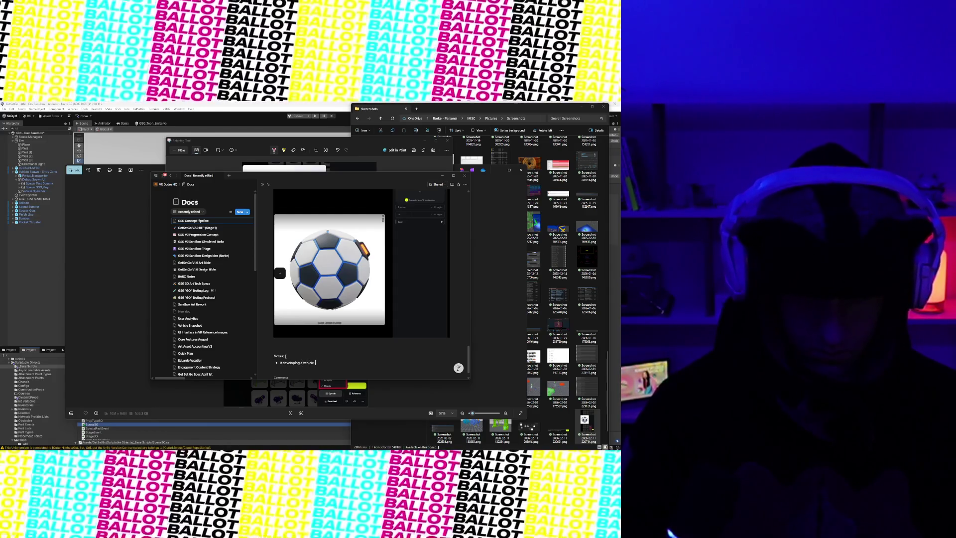
type("skip to stop")
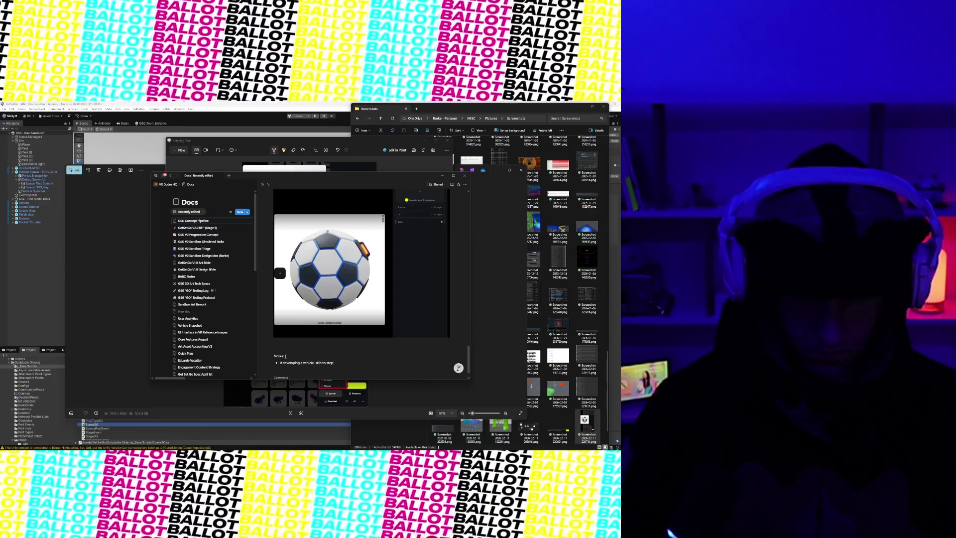
type(".")
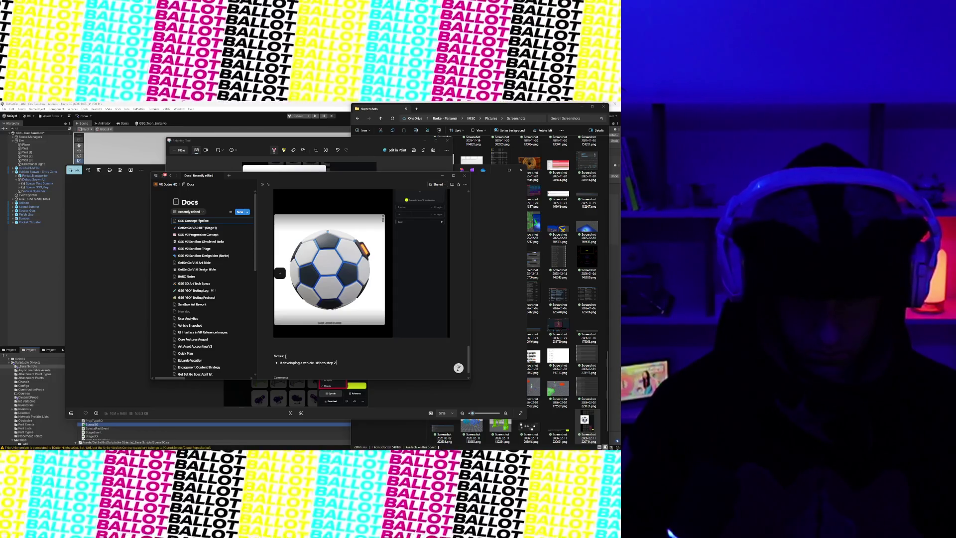
type(".")
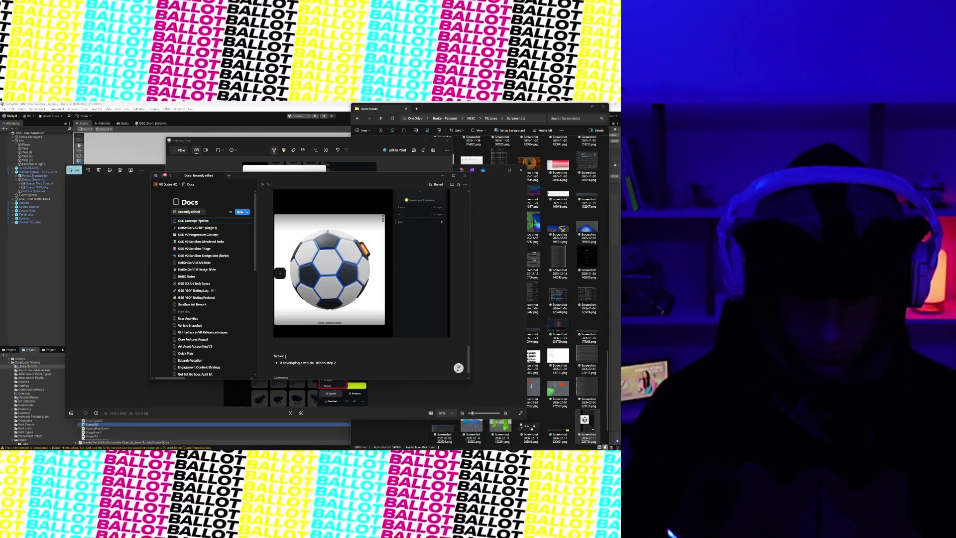
key("BackSpace")
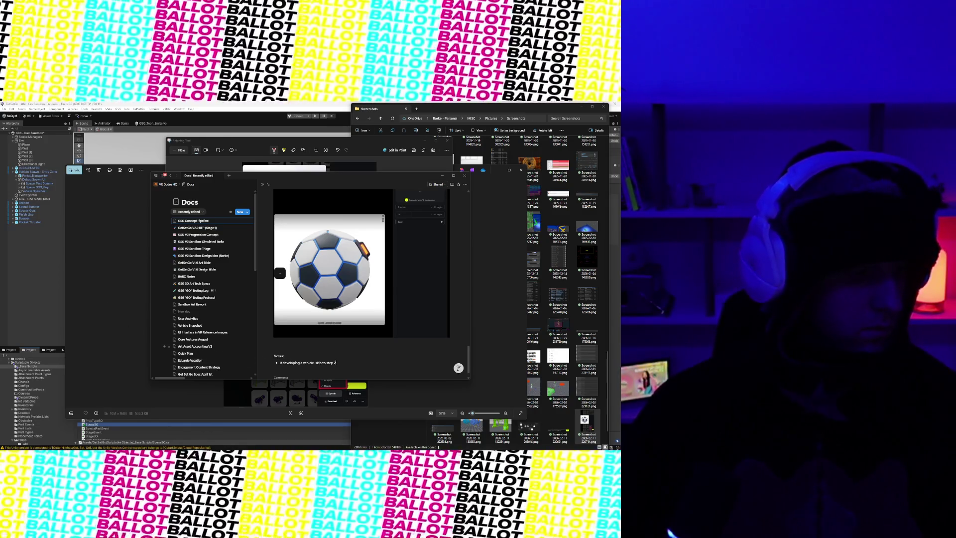
scroll(281, 217, "up", 15)
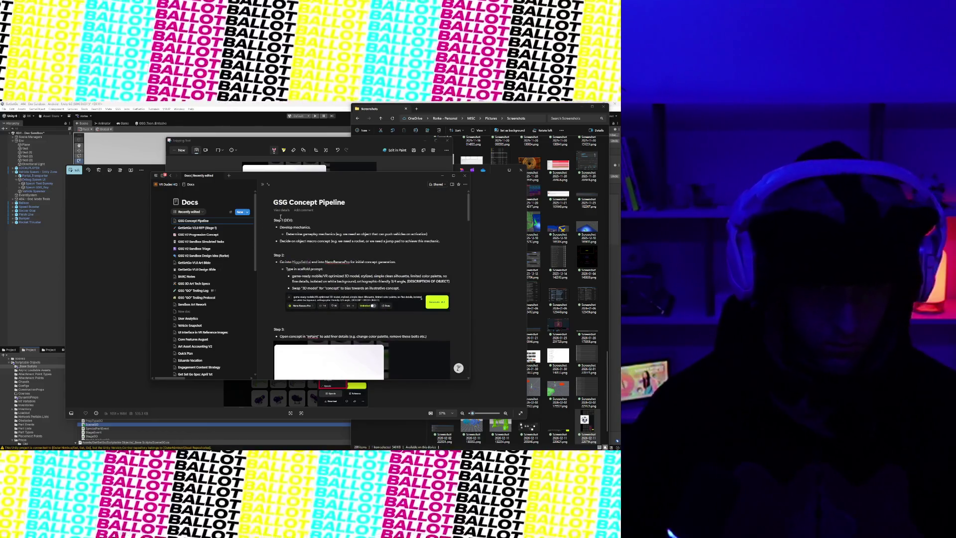
- Insert a blank line above 'Step 1 (DEV):', then return to the end of the vehicle note
left_click(275, 220)
key("Return")
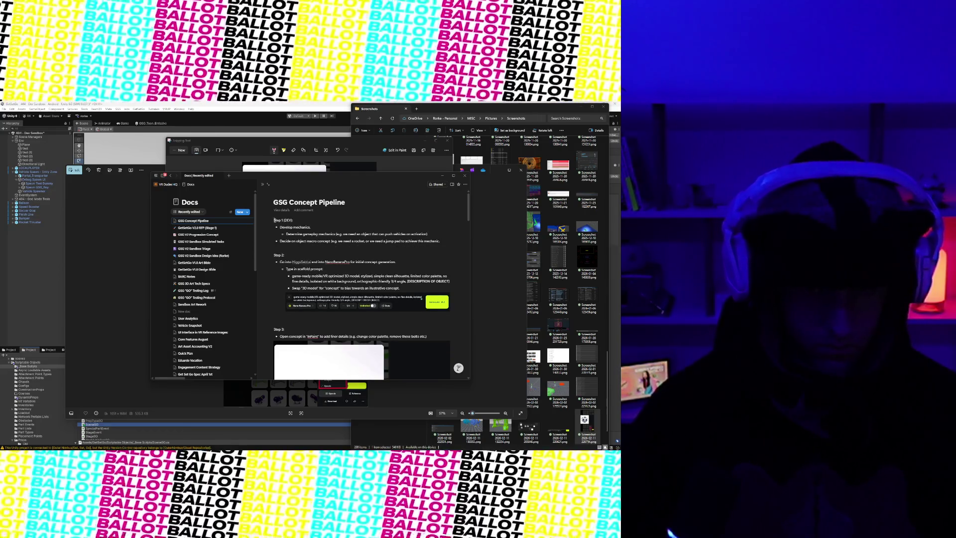
scroll(333, 305, "down", 15)
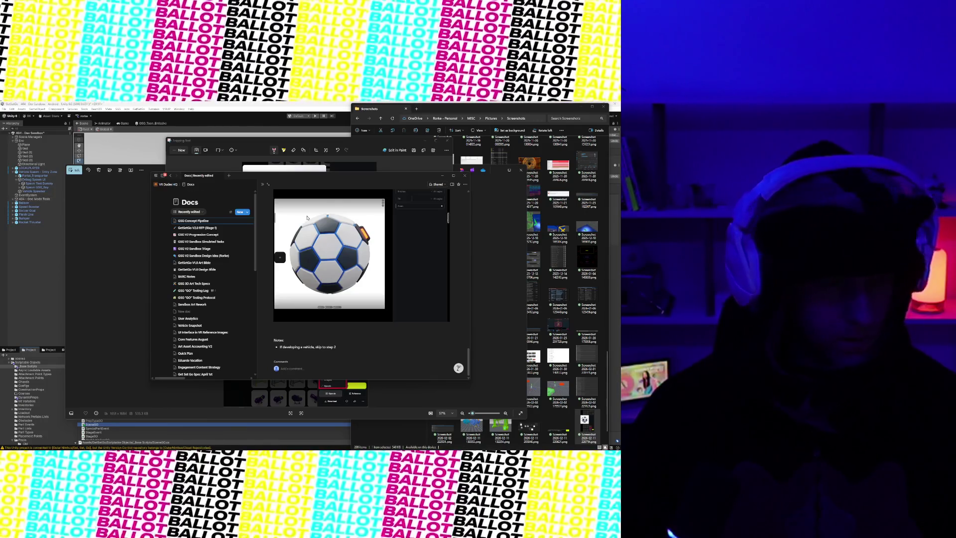
left_click(337, 348)
- Append 'and include this prompt template instead' to the vehicle note, nest the pasted prompt, and delete its cube description
key("BackSpace")
type("and include this prompt: ")
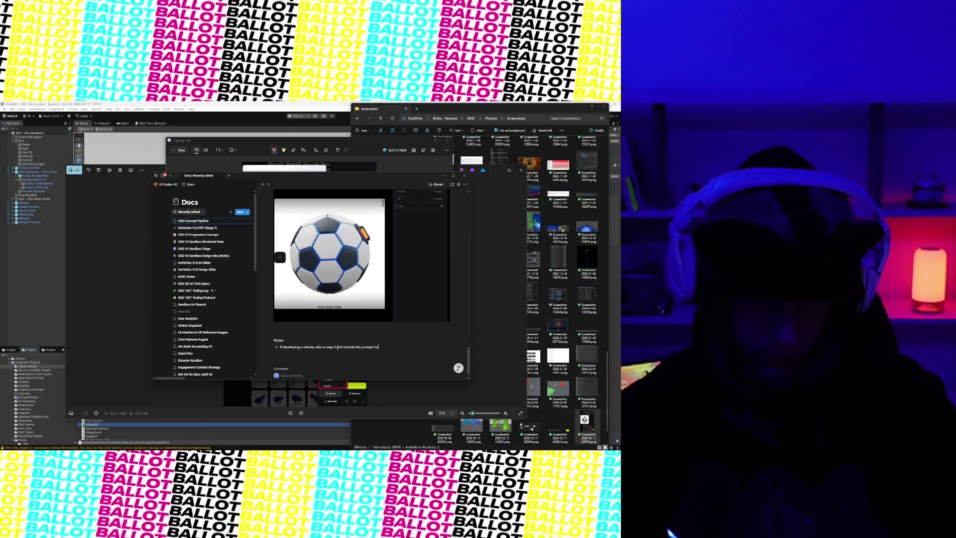
type("instead:")
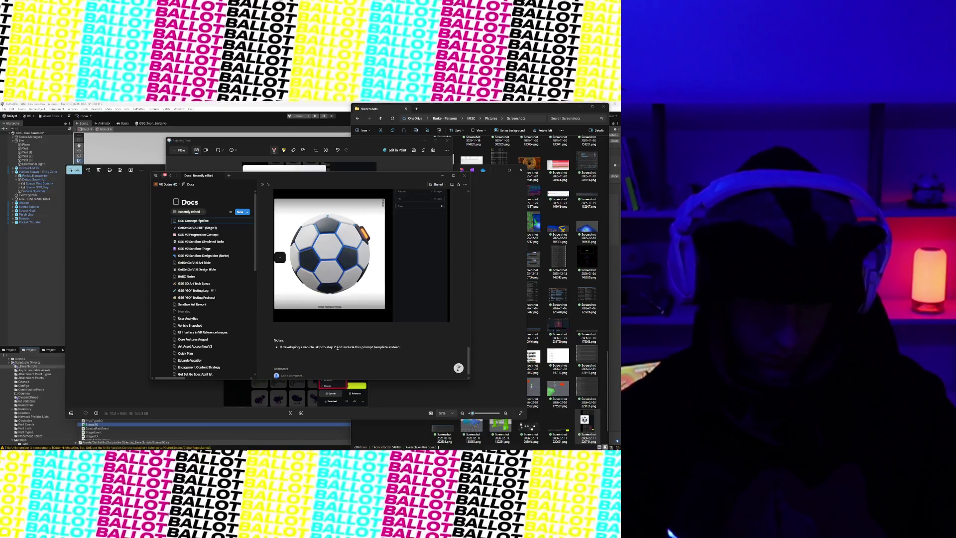
key("Return")
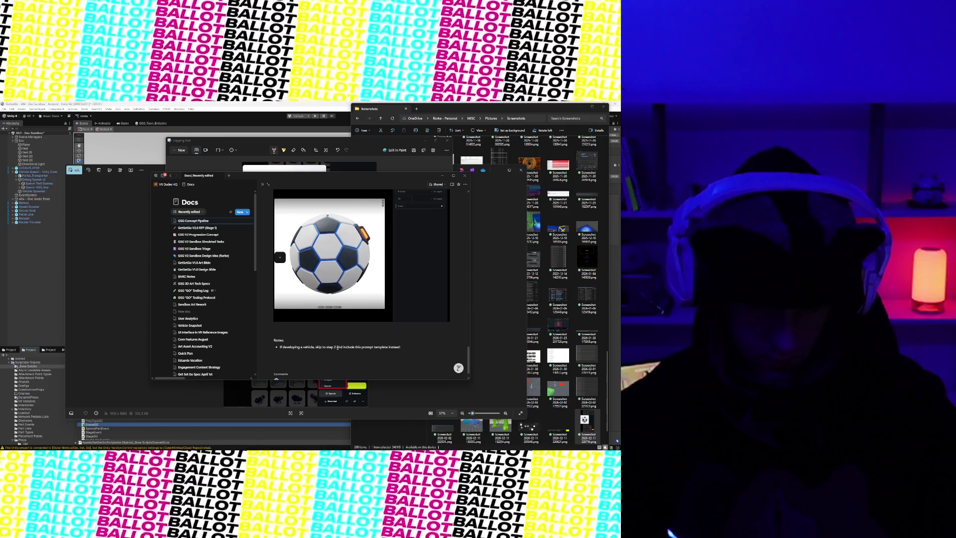
key("Tab")
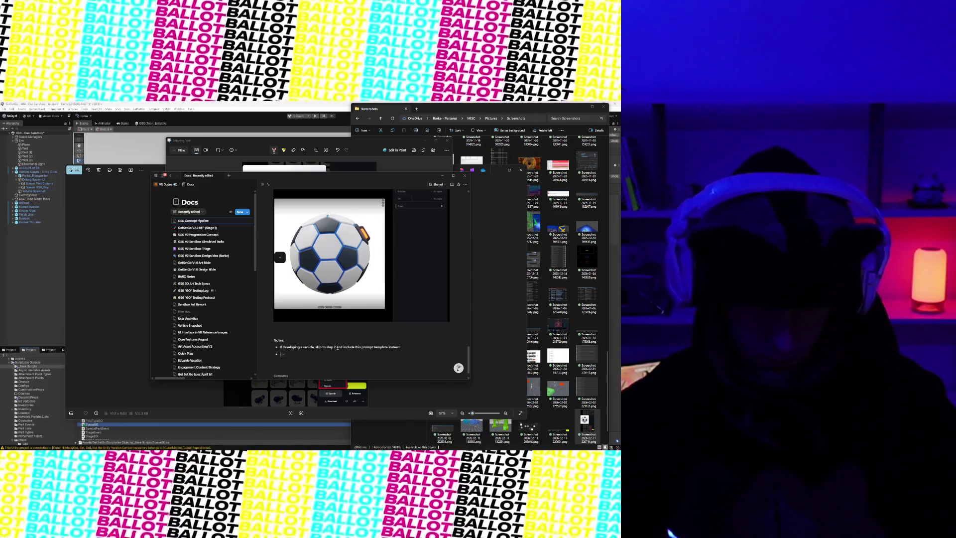
key("ctrl+v")
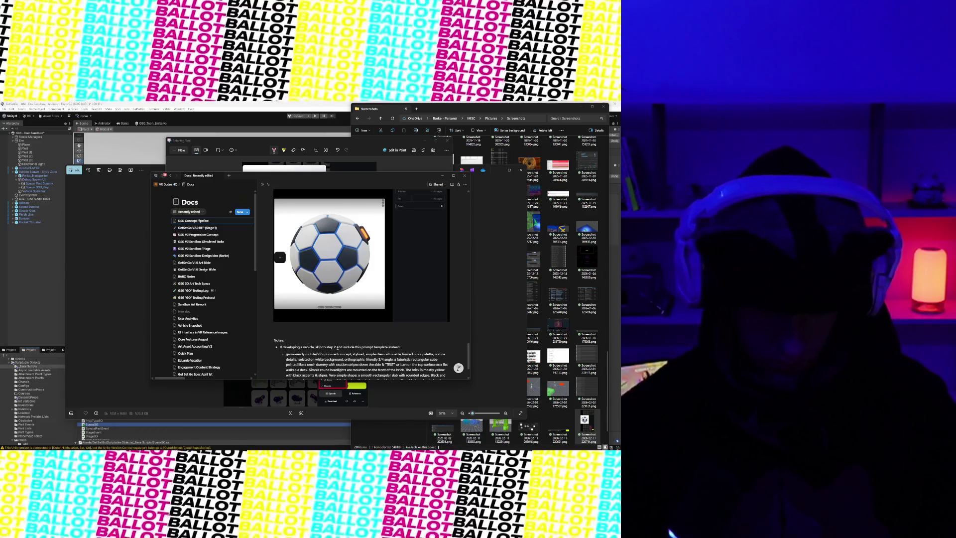
scroll(402, 325, "down", 1)
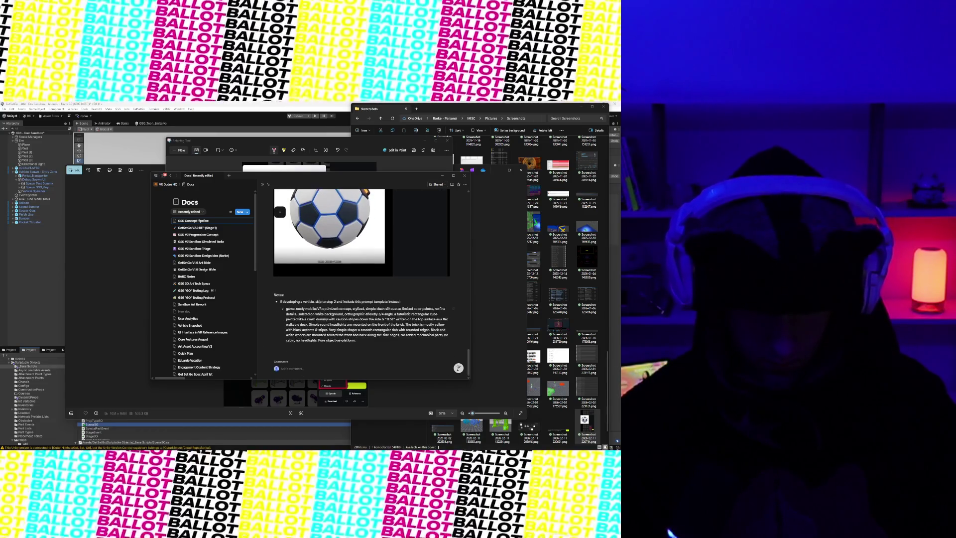
left_click_drag(395, 314, 337, 329)
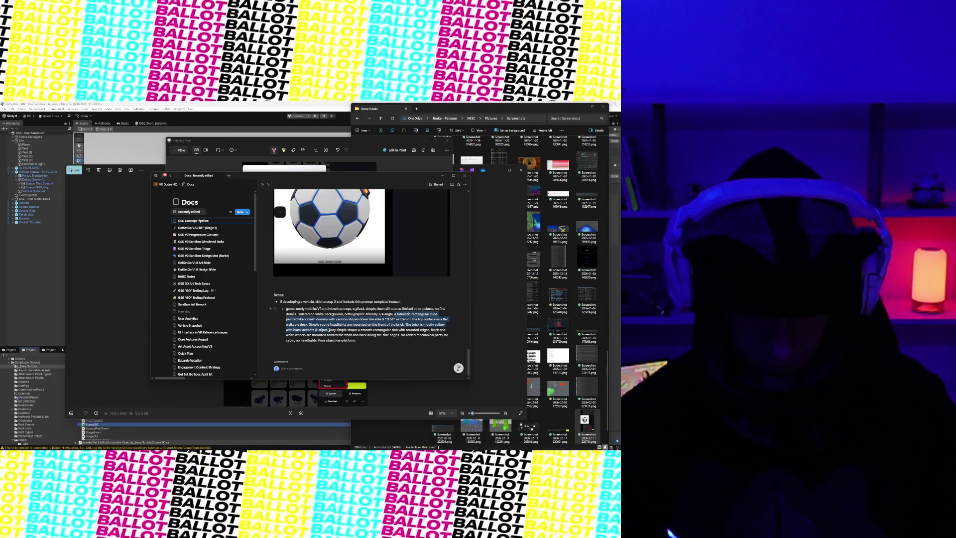
key("BackSpace")
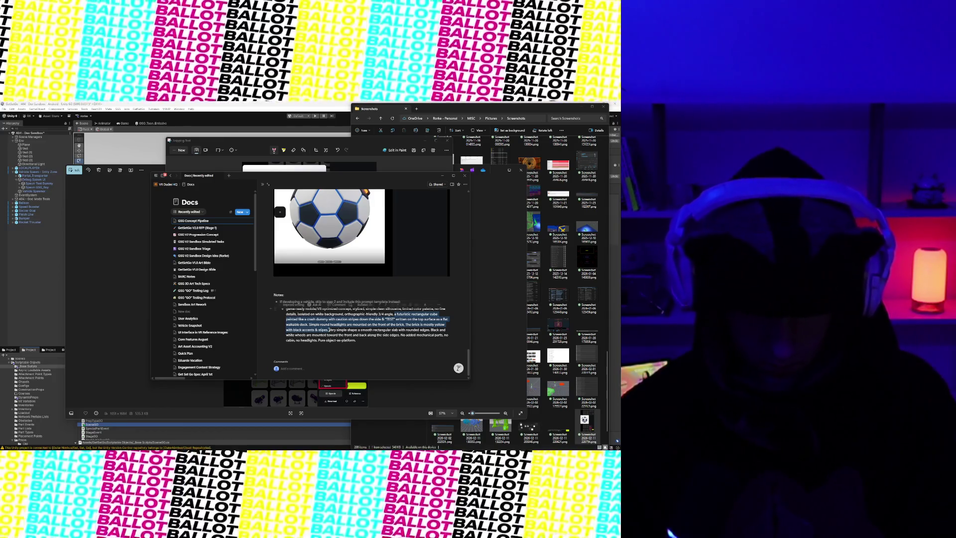
- Delete the smooth rectangular slab description from the nested vehicle prompt
left_click(394, 329)
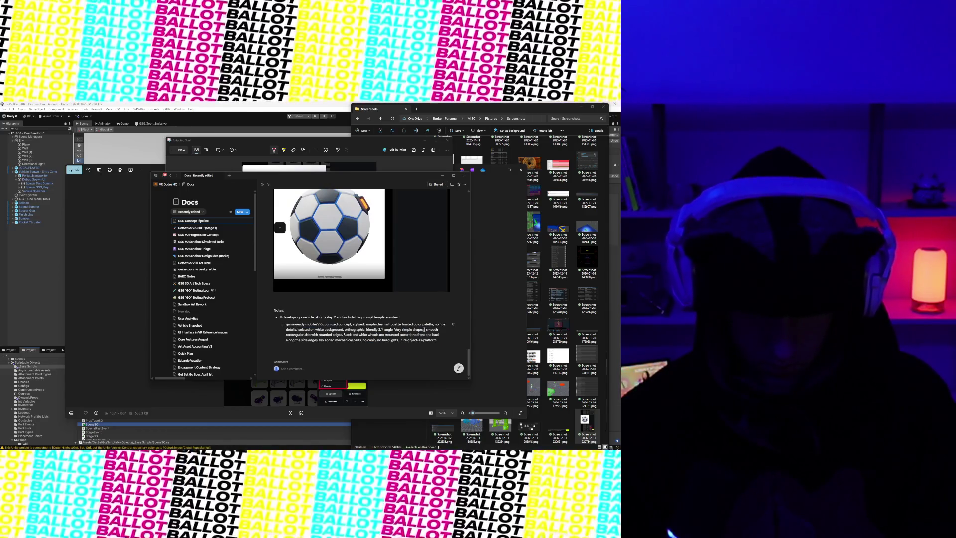
left_click_drag(430, 331, 319, 340)
key("BackSpace")
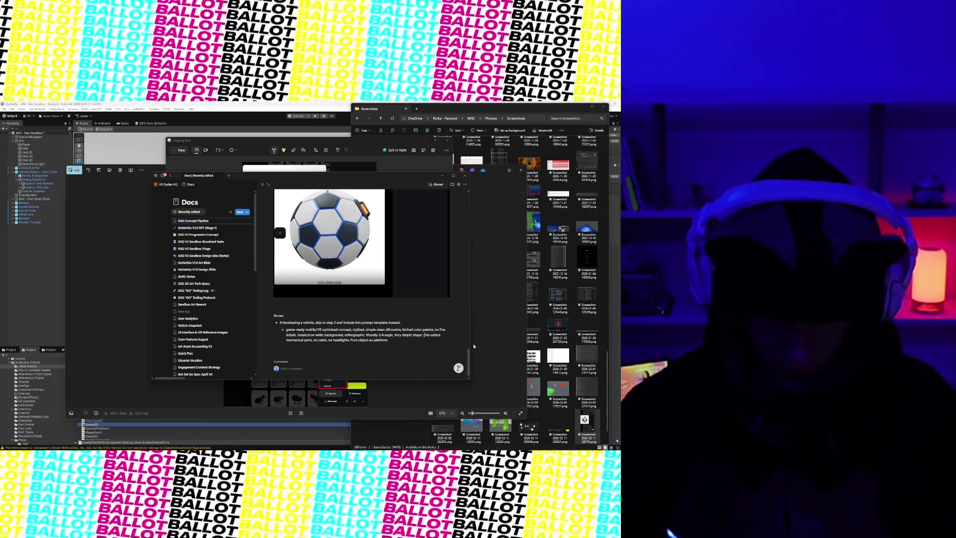
- Insert the '[VEHICLE DESCRIPTION]' placeholder after 'Very simple shape:' and move below the template
type("[VEHICL")
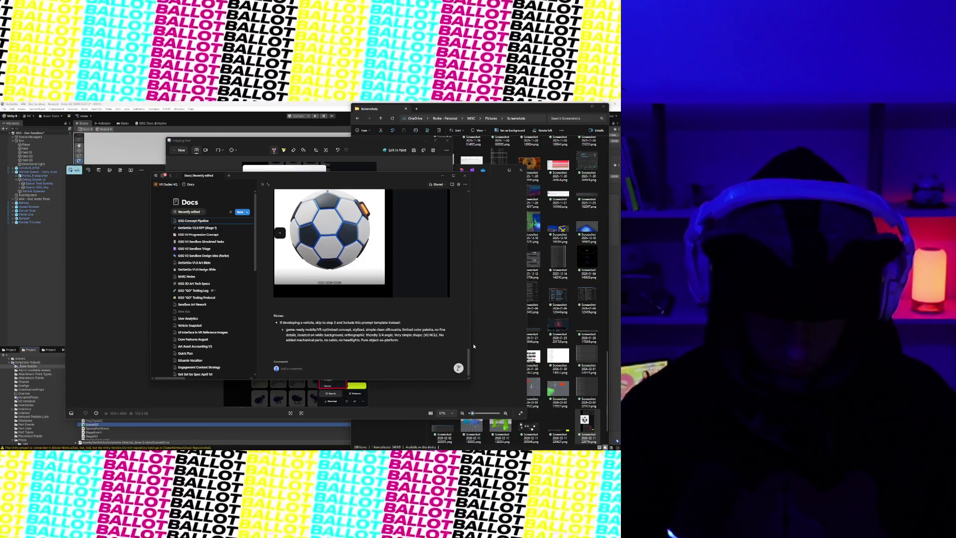
key("ctrl+v")
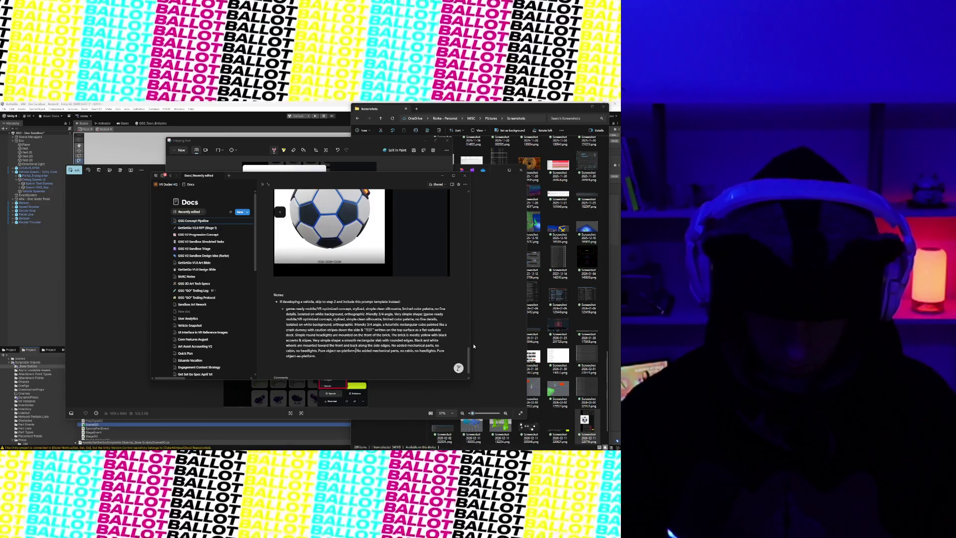
key("ctrl+z")
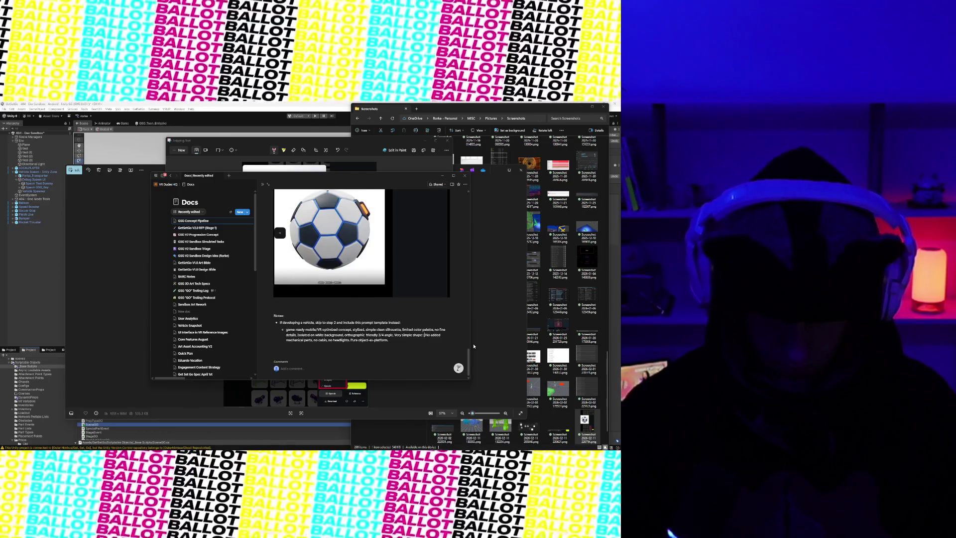
type("[V")
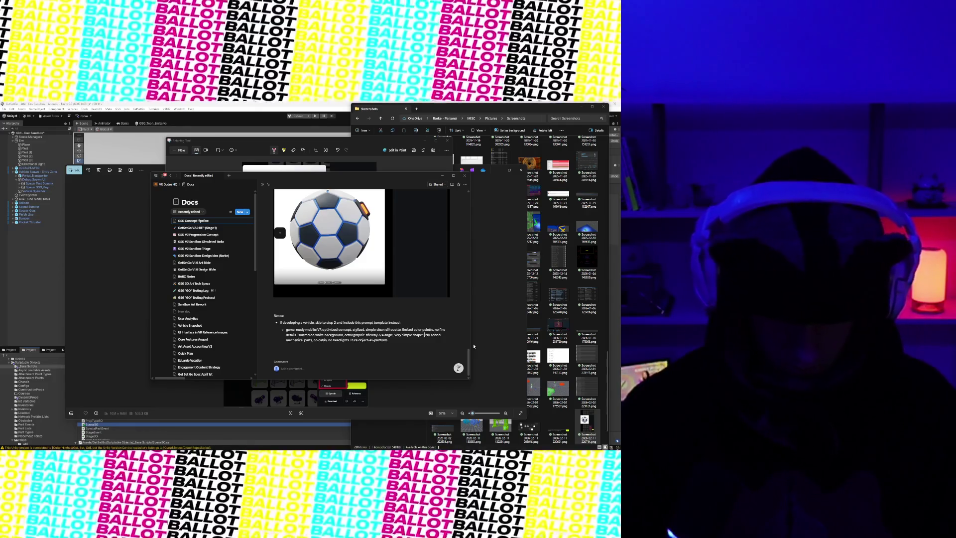
key("BackSpace")
key("BackSpace")
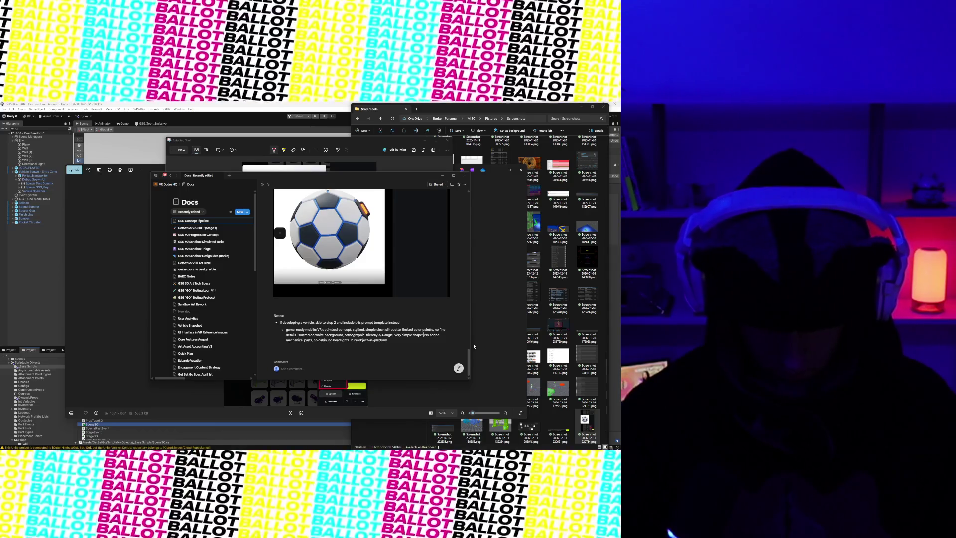
type("[Vehic")
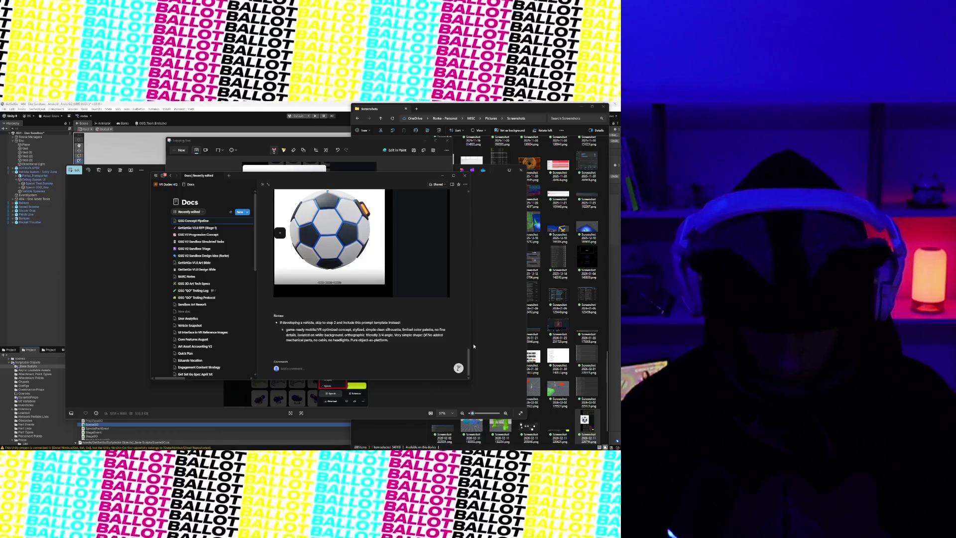
key("BackSpace")
key("BackSpace")
key("BackSpace")
type("VEHICLE]")
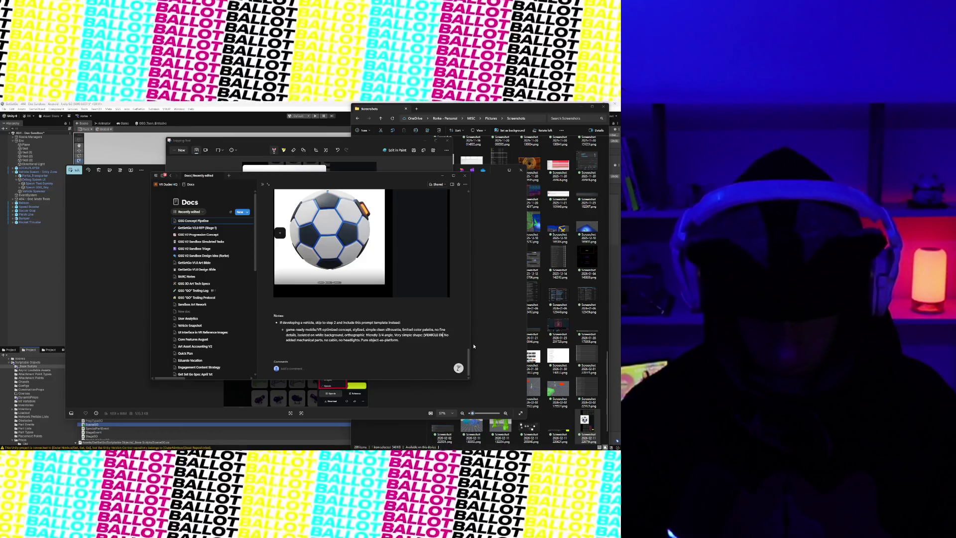
type(" DESCRIPTION")
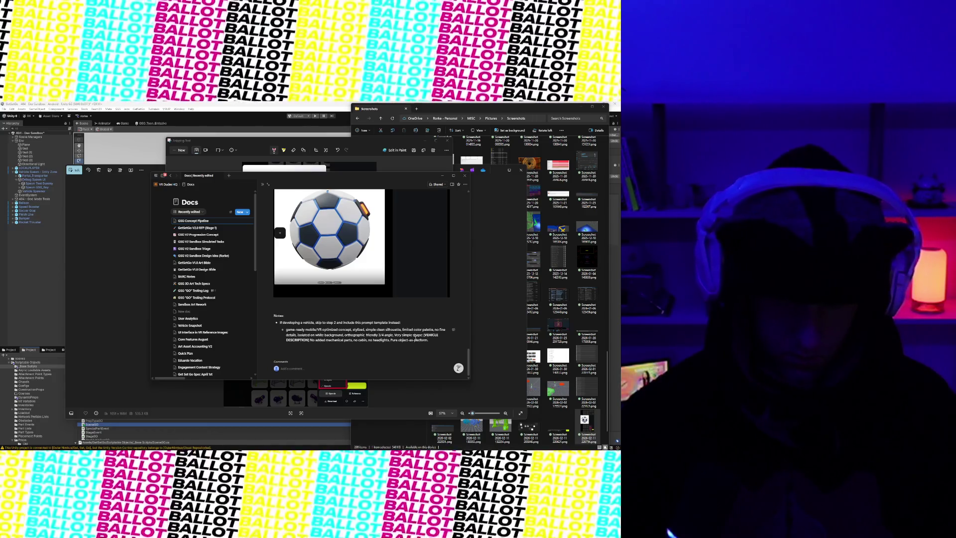
left_click(425, 341)
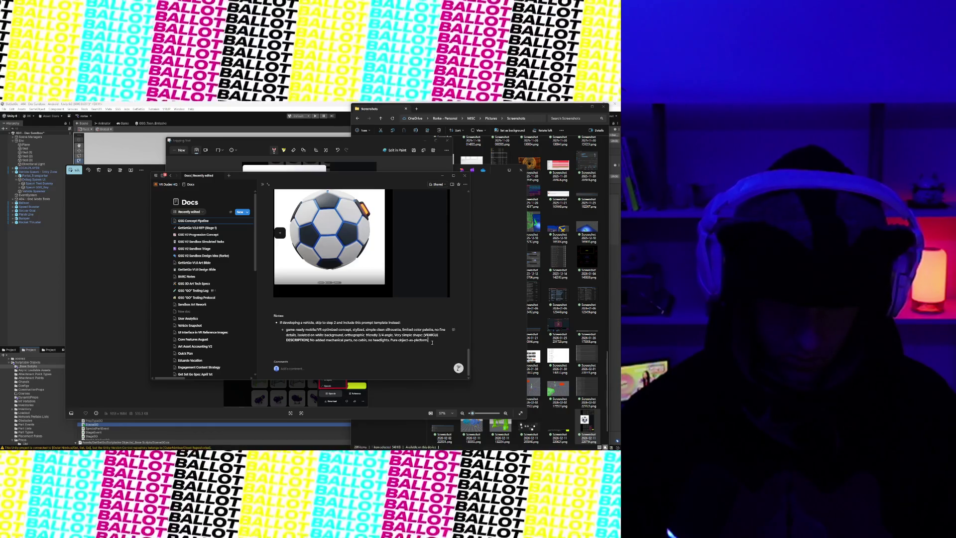
left_click(312, 347)
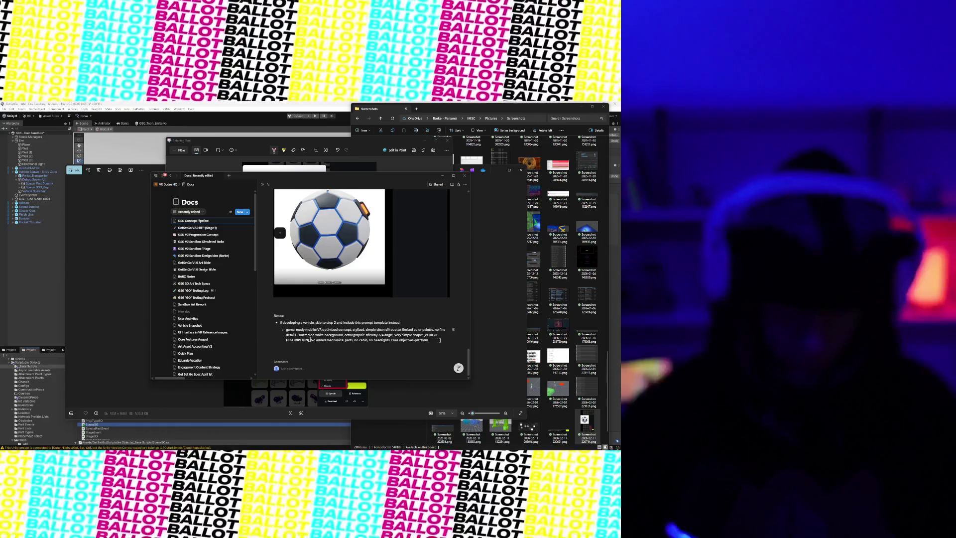
- Nest an 'Example prompt:' sub-bullet under the vehicle template holding the full futuristic rectangular-cube vehicle prompt
left_click(441, 340)
key("Return")
key("Tab")
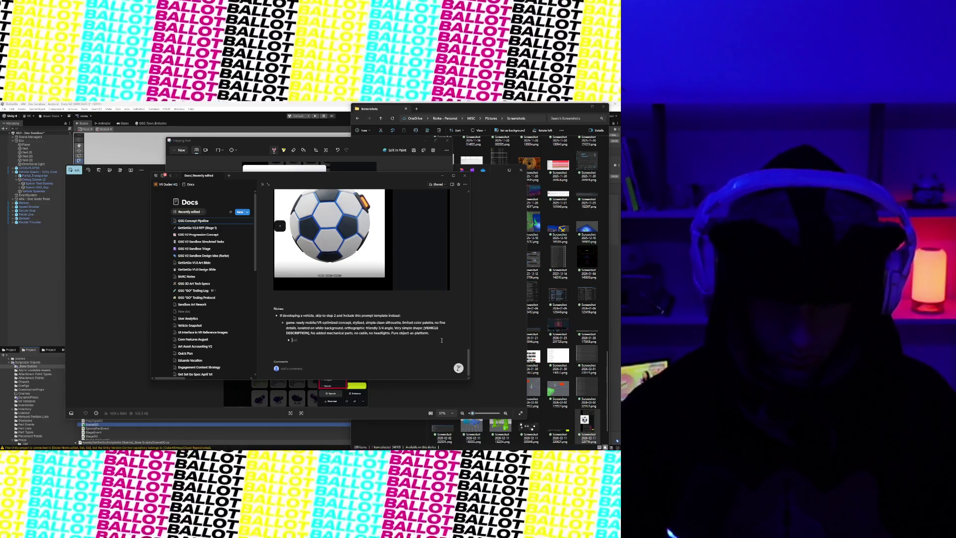
type("Example prompt")
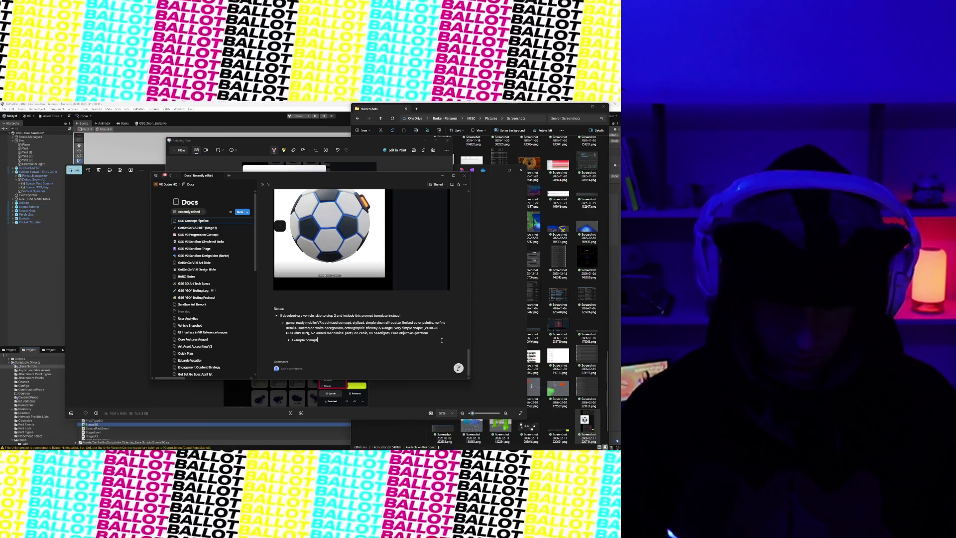
type(":")
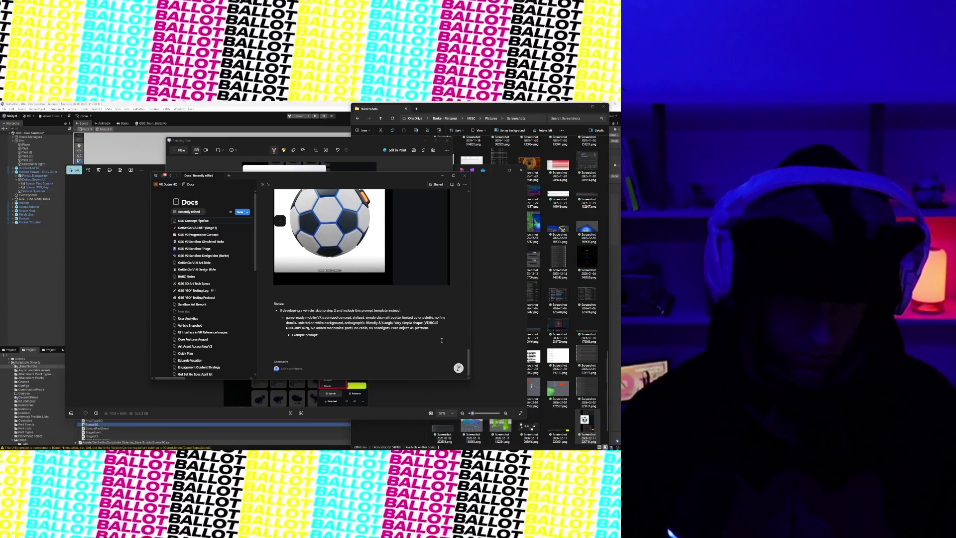
key("Return")
key("Tab")
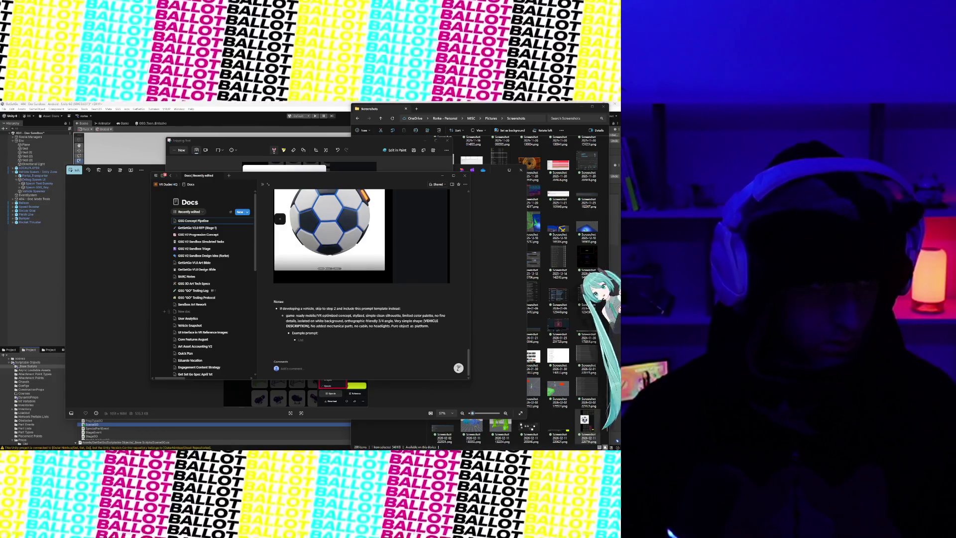
key("ctrl+v")
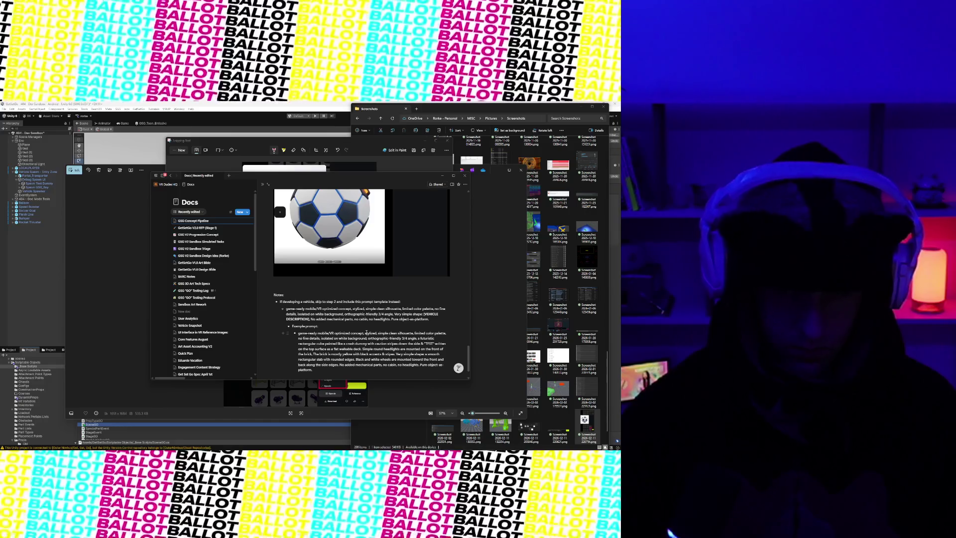
scroll(407, 259, "up", 15)
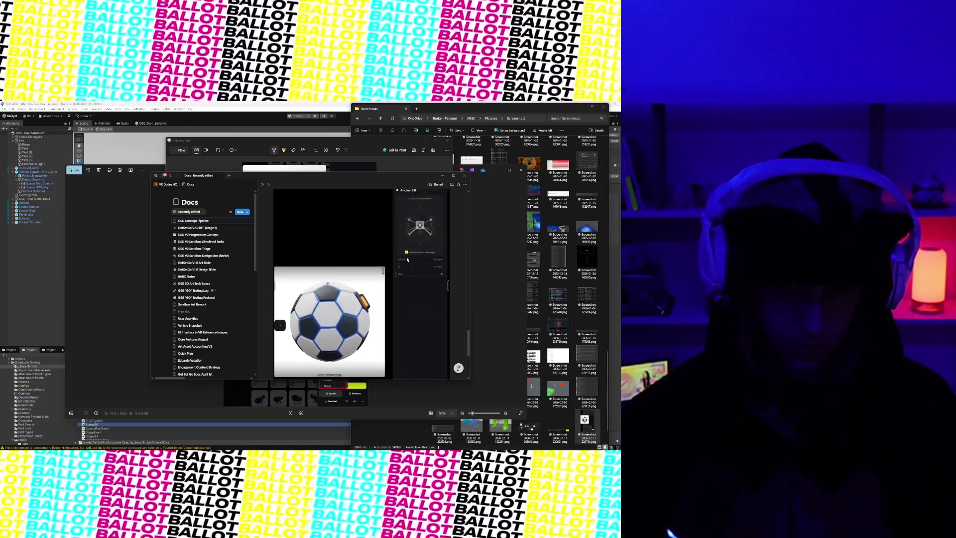
- Below the Step 2 prompt screenshot, add 'Example prompt:' with the futuristic soccer ball prompt nested under it
scroll(407, 260, "down", 2)
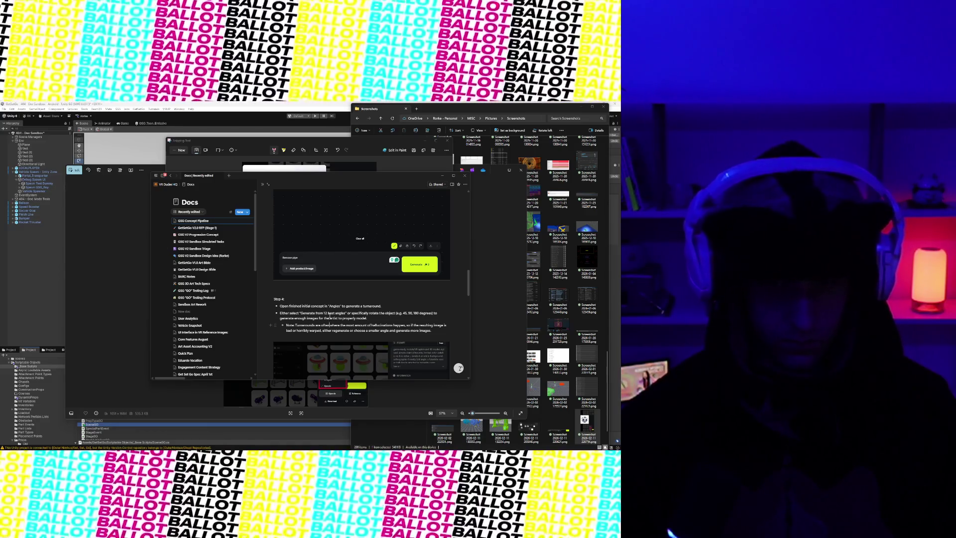
scroll(326, 310, "up", 5)
scroll(326, 310, "up", 4)
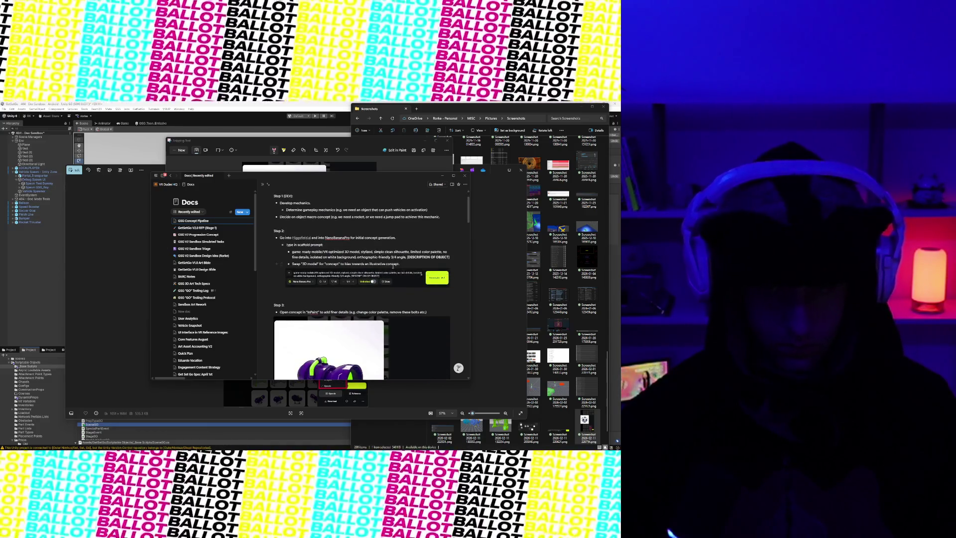
left_click(451, 287)
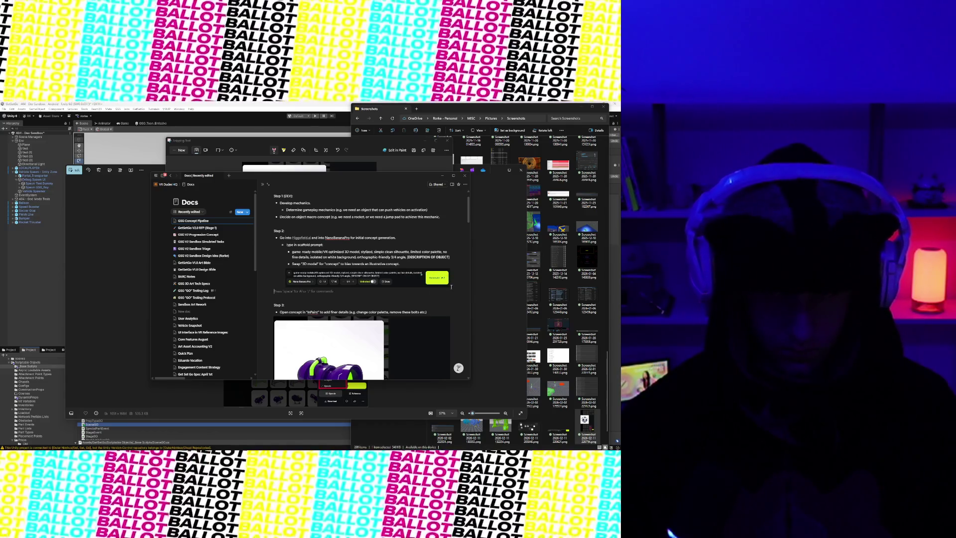
type("- Examp")
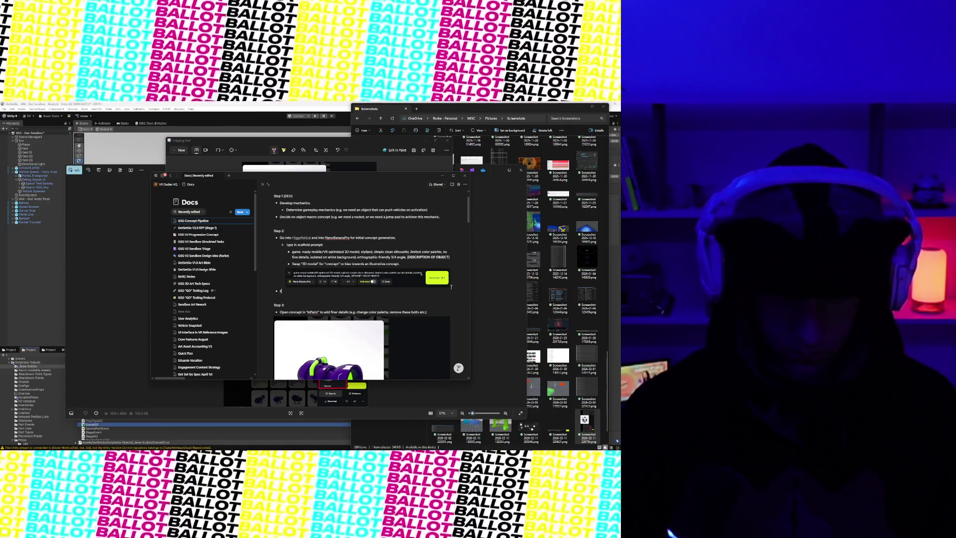
type("le promp")
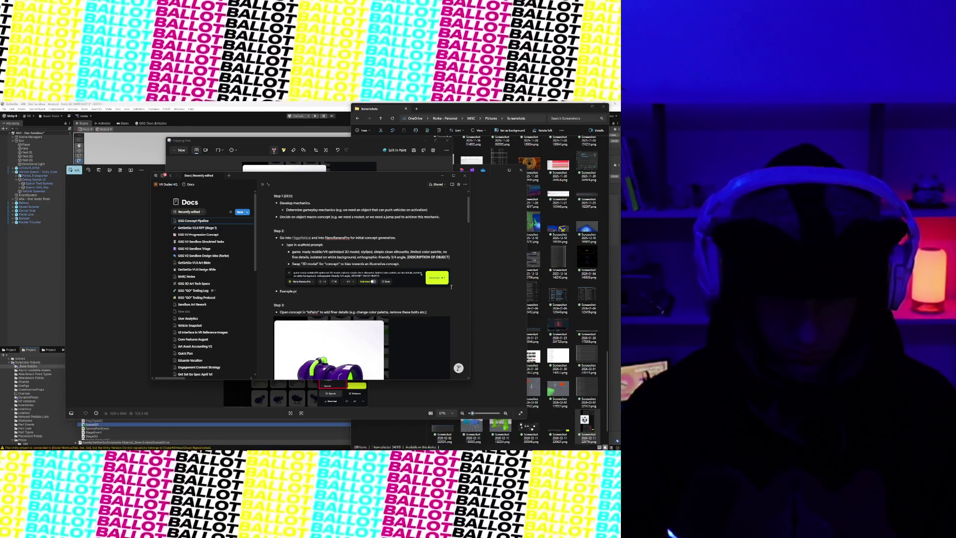
key("Return")
key("Tab")
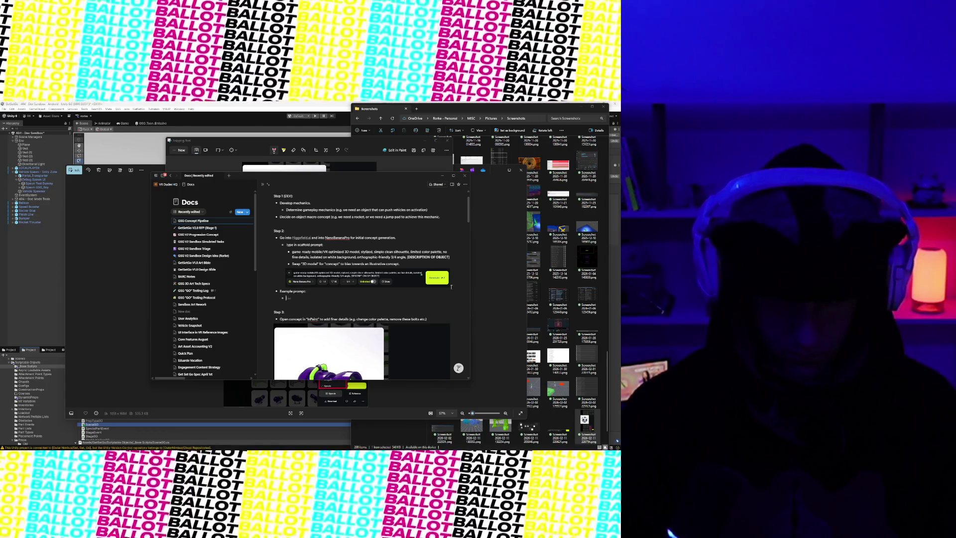
key("ctrl+v")
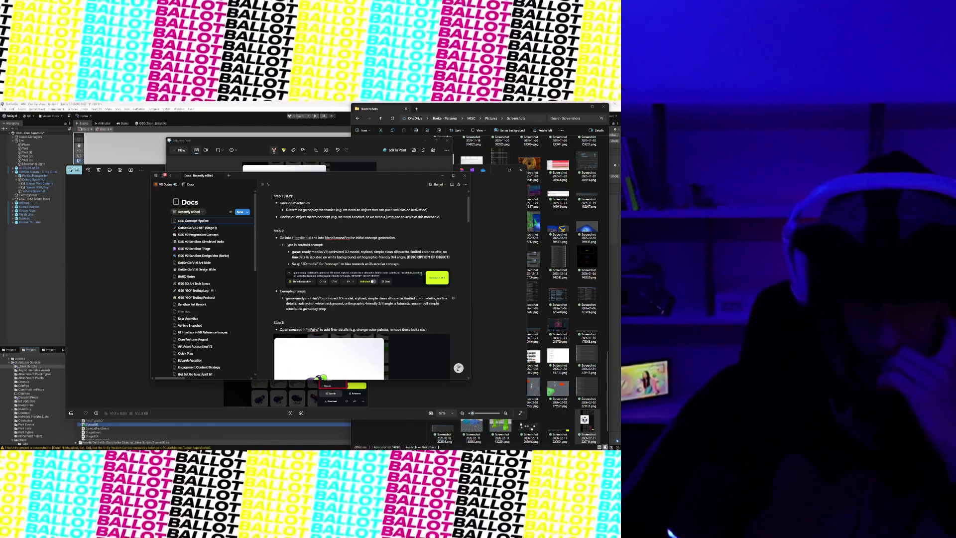
scroll(438, 305, "up", 2)
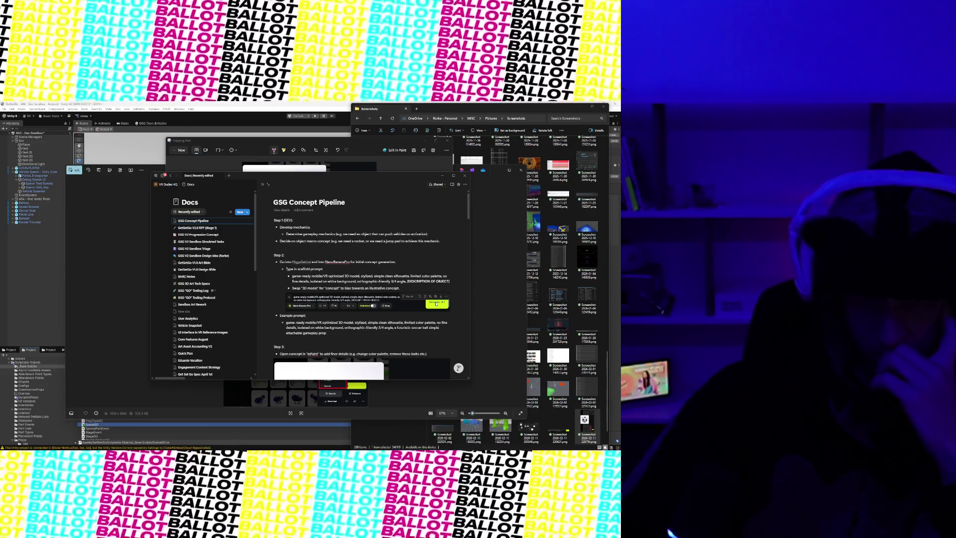
scroll(436, 303, "down", 5)
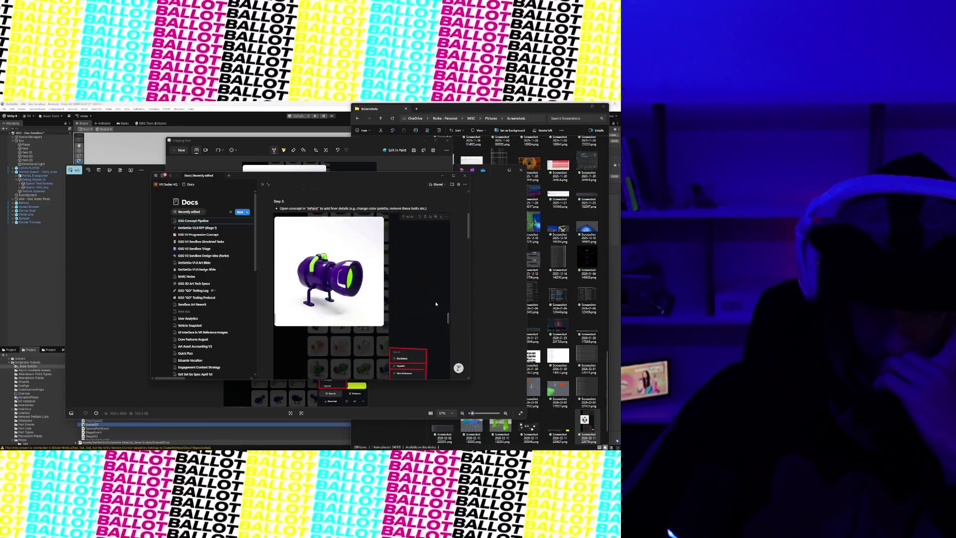
scroll(437, 304, "down", 5)
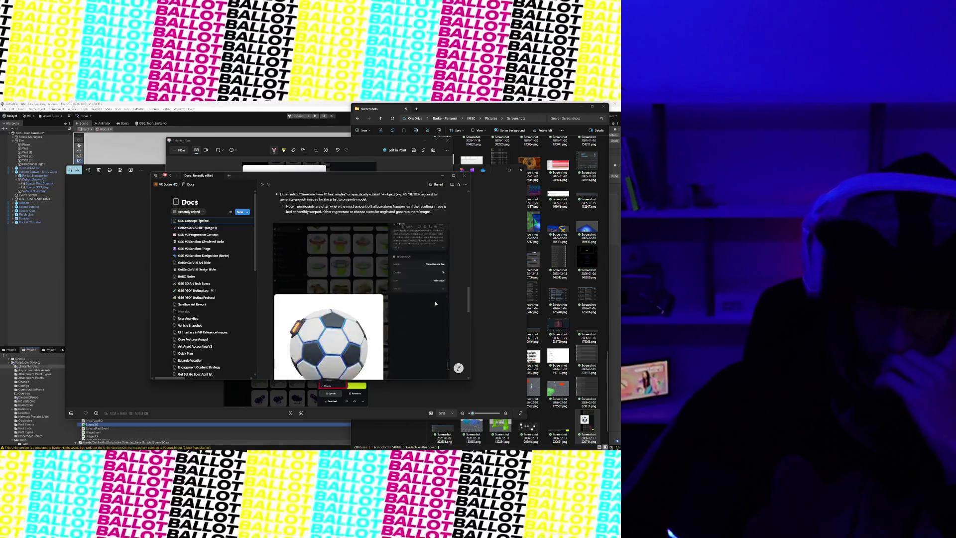
scroll(436, 303, "up", 4)
scroll(435, 301, "down", 2)
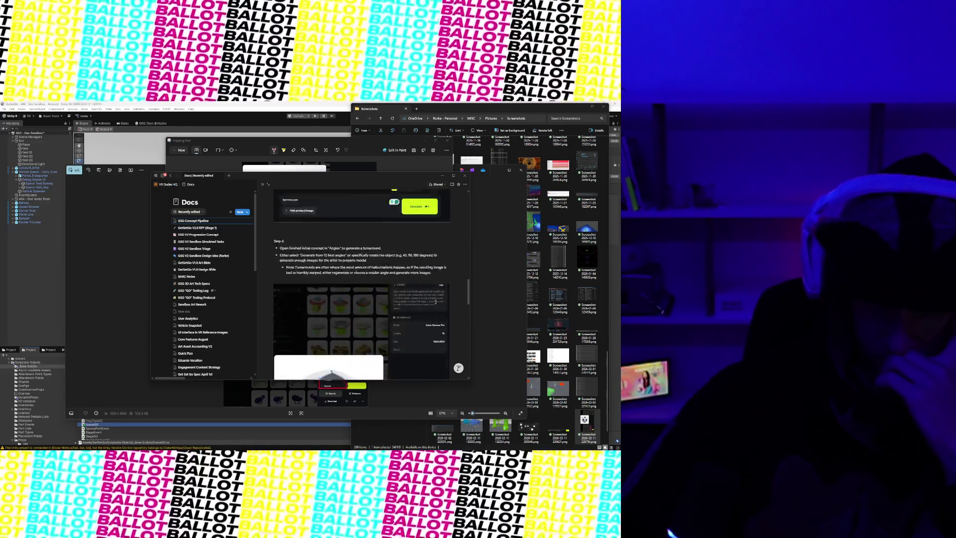
scroll(436, 301, "down", 8)
scroll(436, 302, "down", 1)
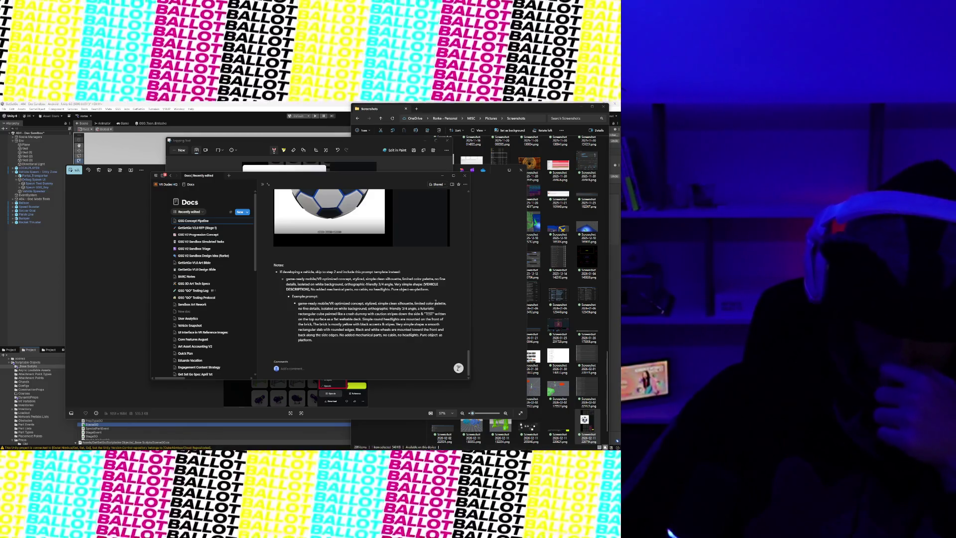
scroll(435, 302, "up", 10)
mouse_move(429, 303)
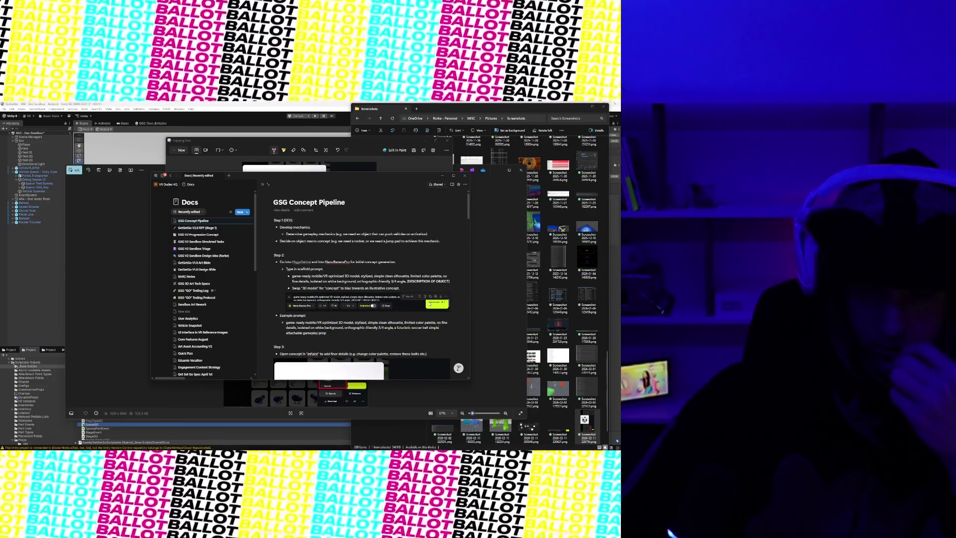
scroll(429, 303, "down", 6)
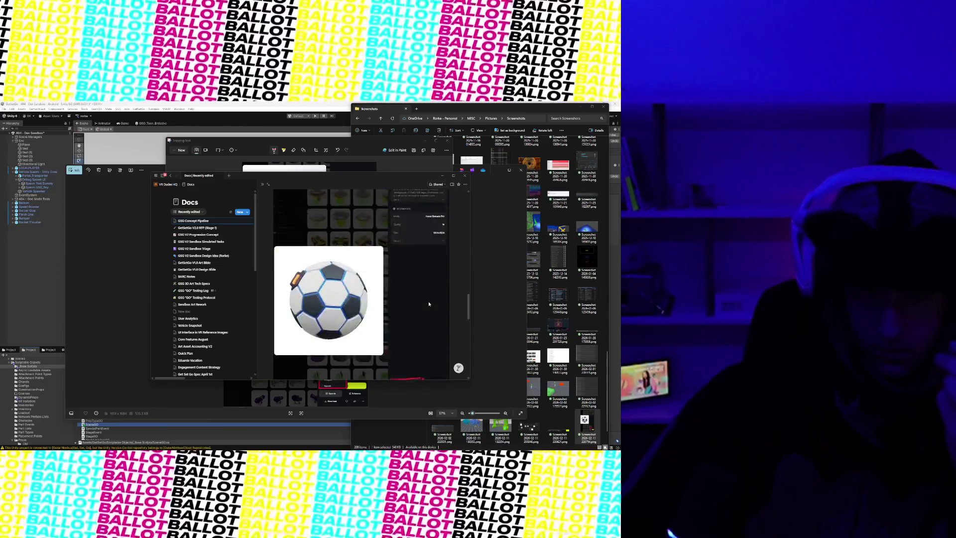
scroll(429, 304, "down", 5)
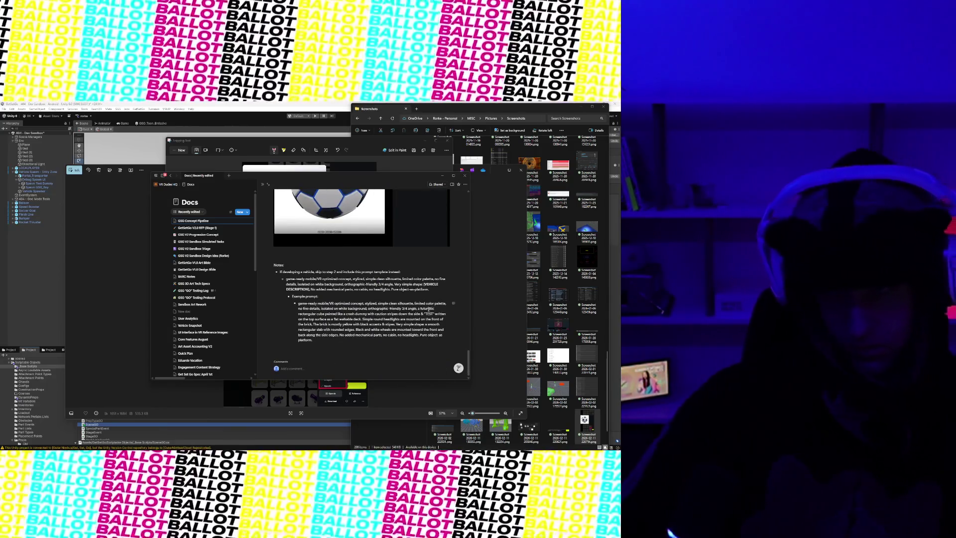
left_click(324, 344)
- Add the top-level tip 'More detail generally helps / doesn't hurt in the prompt.' and begin another bullet
key("Return")
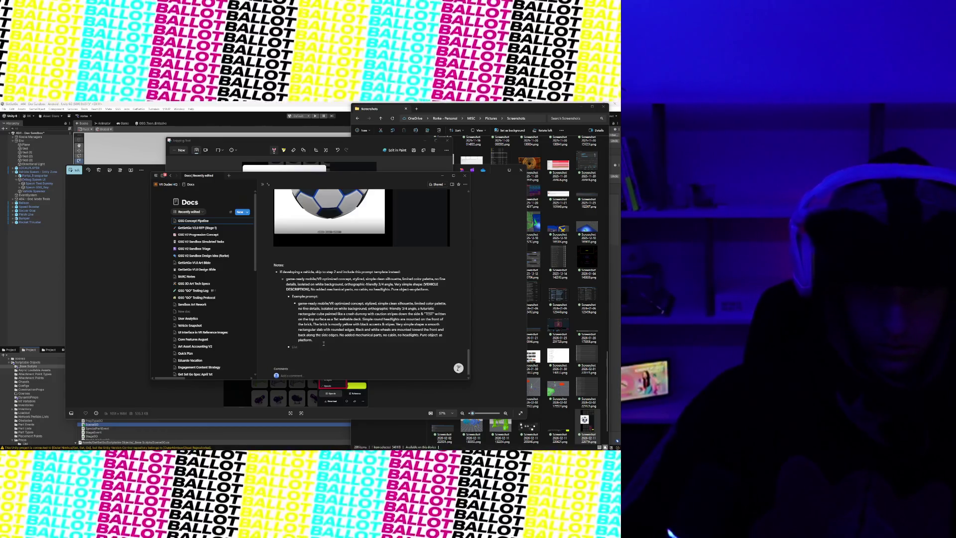
key("shift+Tab")
key("shift+Tab")
type("M")
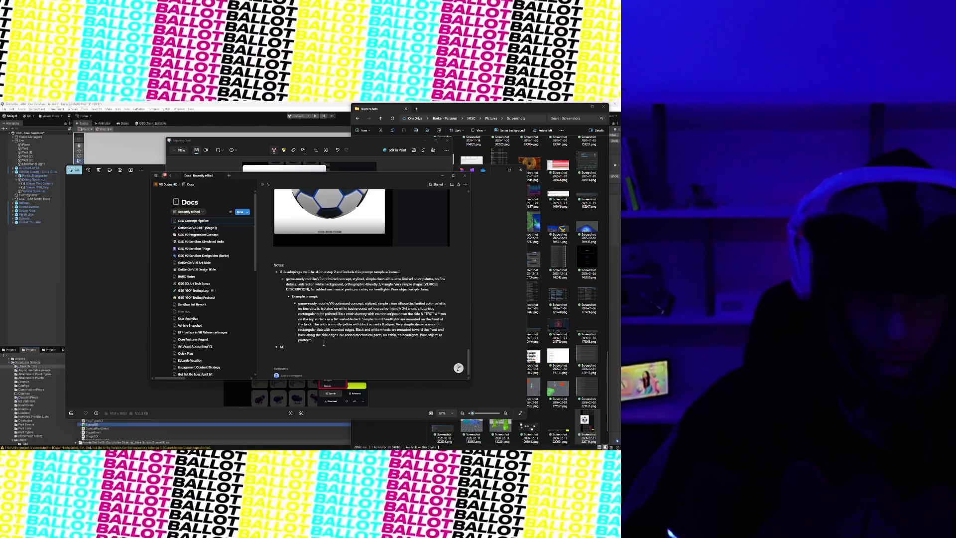
type("ore deta")
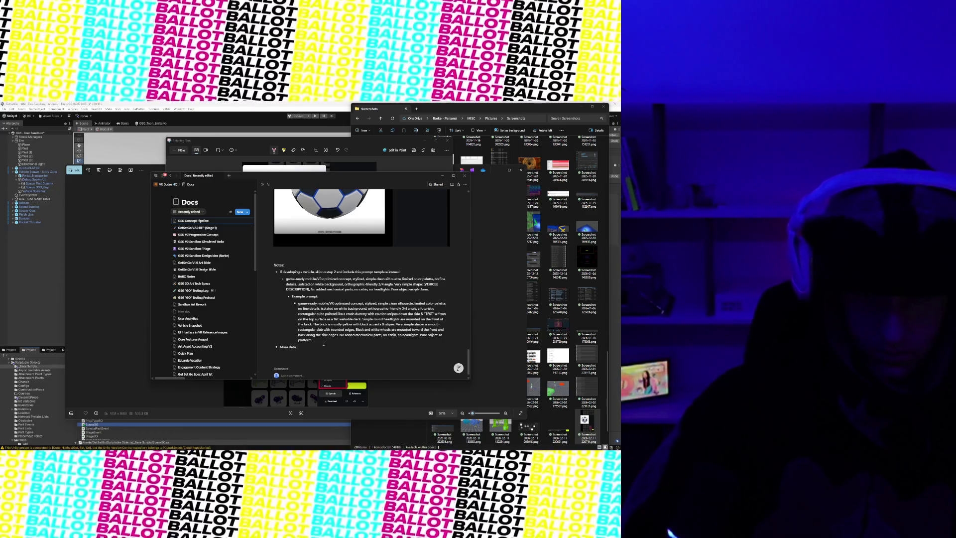
type("il generally helps with s")
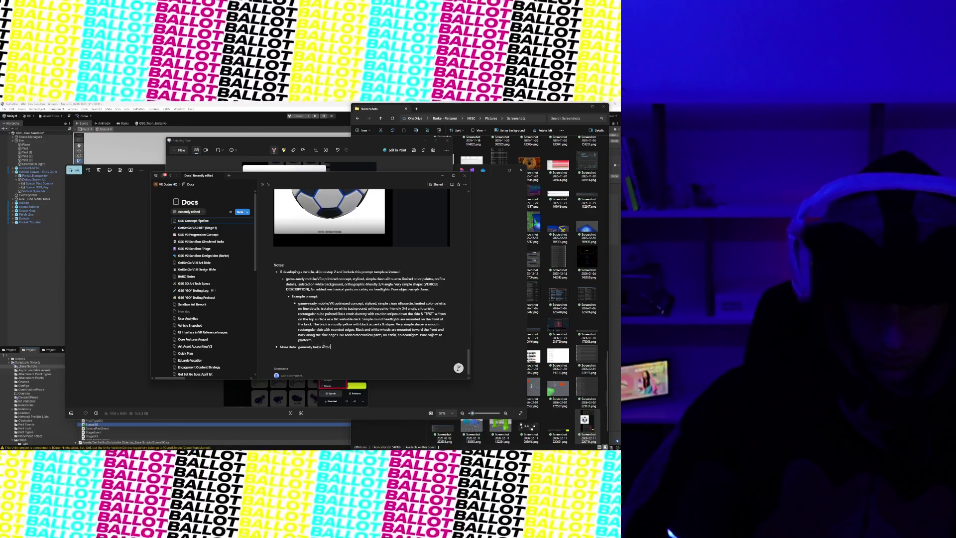
type("tronger")
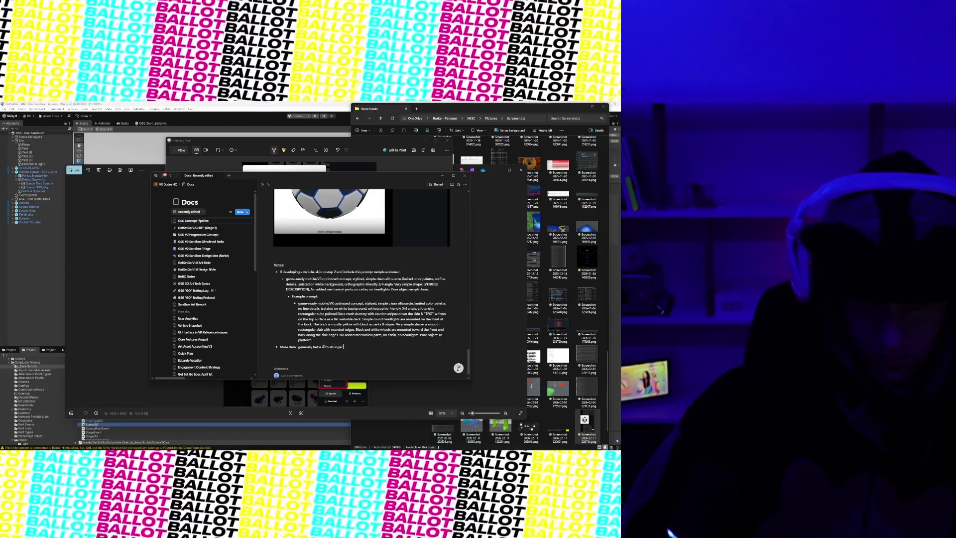
key("ctrl+BackSpace")
key("ctrl+BackSpace")
key("ctrl+BackSpace")
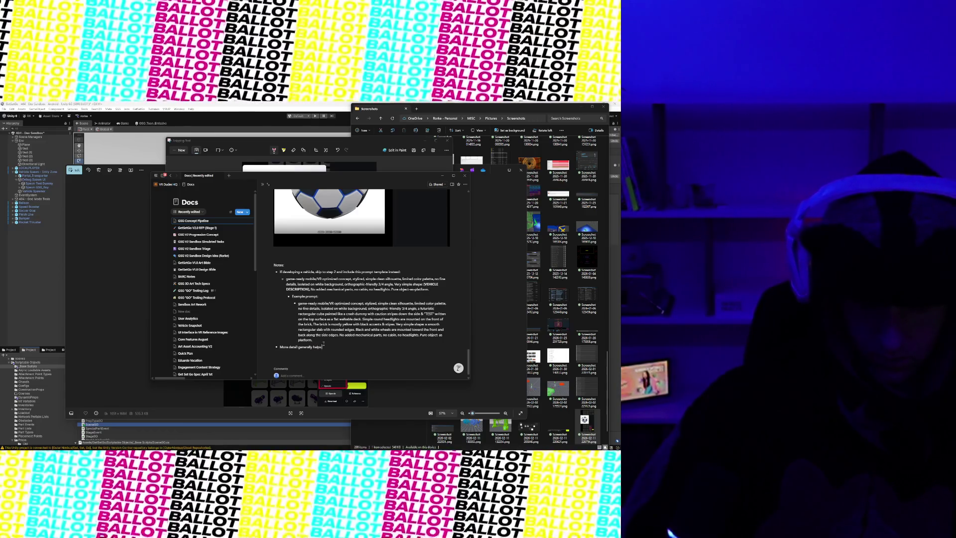
type(" / doesn't hurt as")
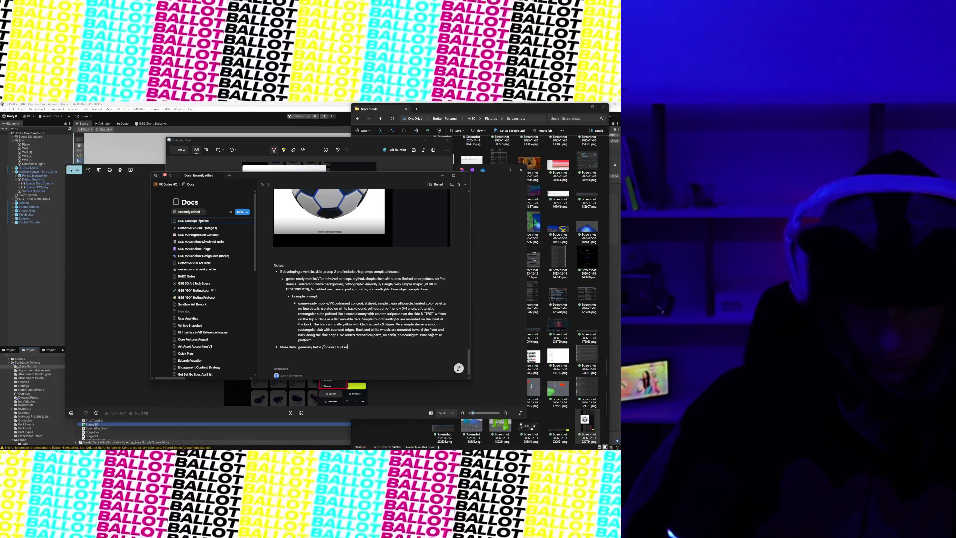
key("ctrl+BackSpace")
type("especially during the inpaint")
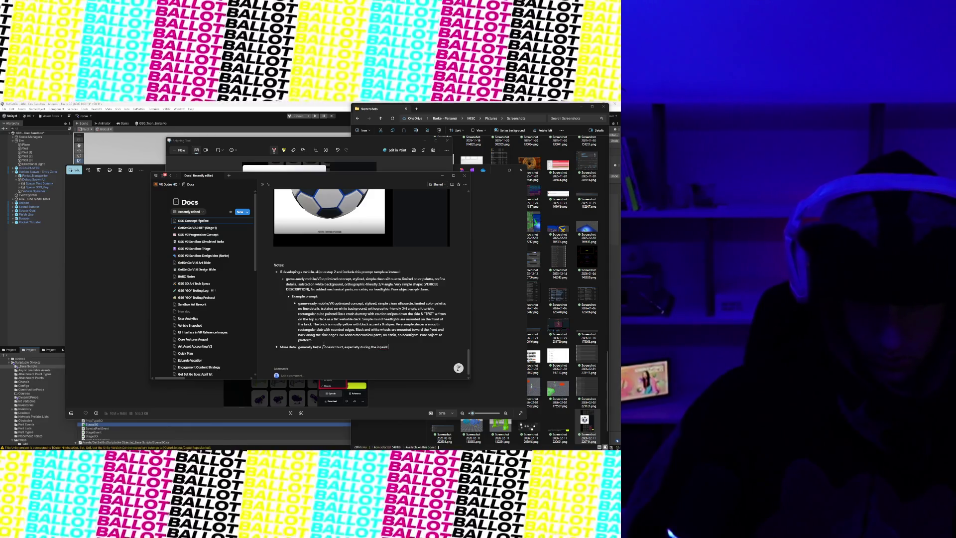
key("ctrl+BackSpace")
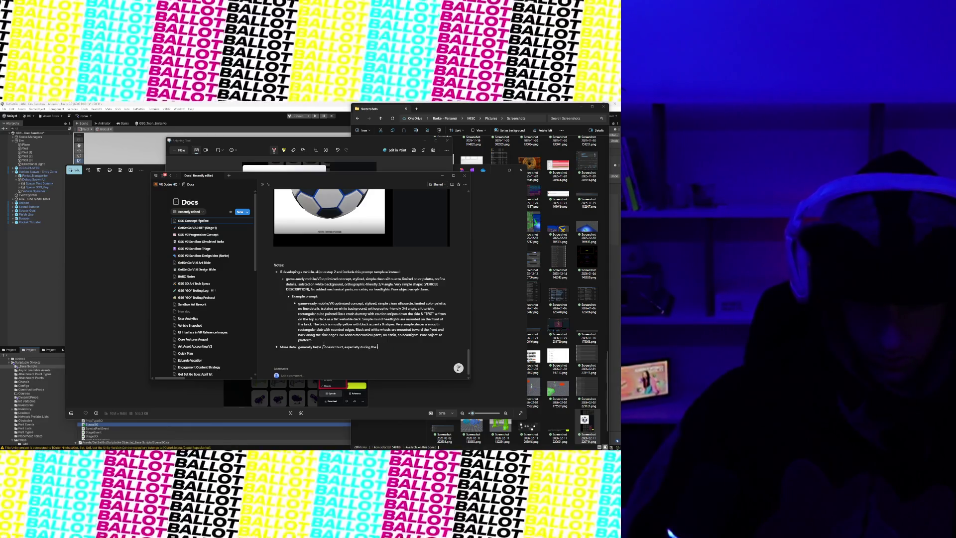
key("ctrl+BackSpace")
key("ctrl+BackSpace")
key("ctrl+BackSpace")
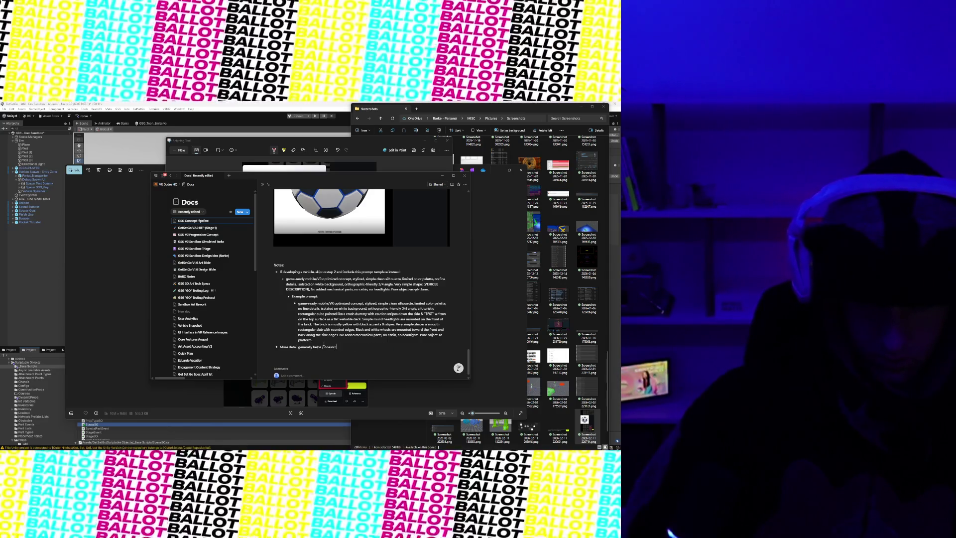
type("hurtin the prompt.")
key("Return")
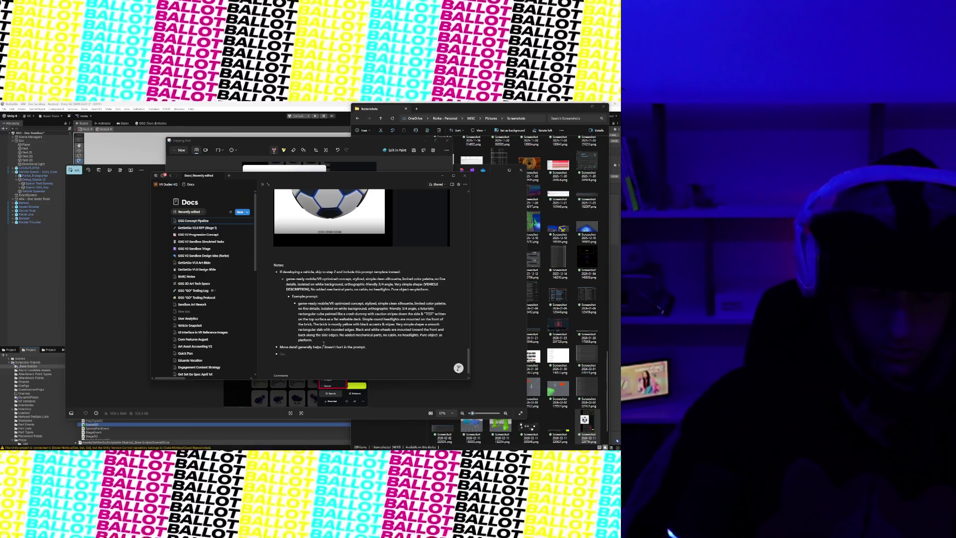
- Type the InPaint-stage negative-prompting tip, with the example 'Change just the color palette to purple and green'
type("During the")
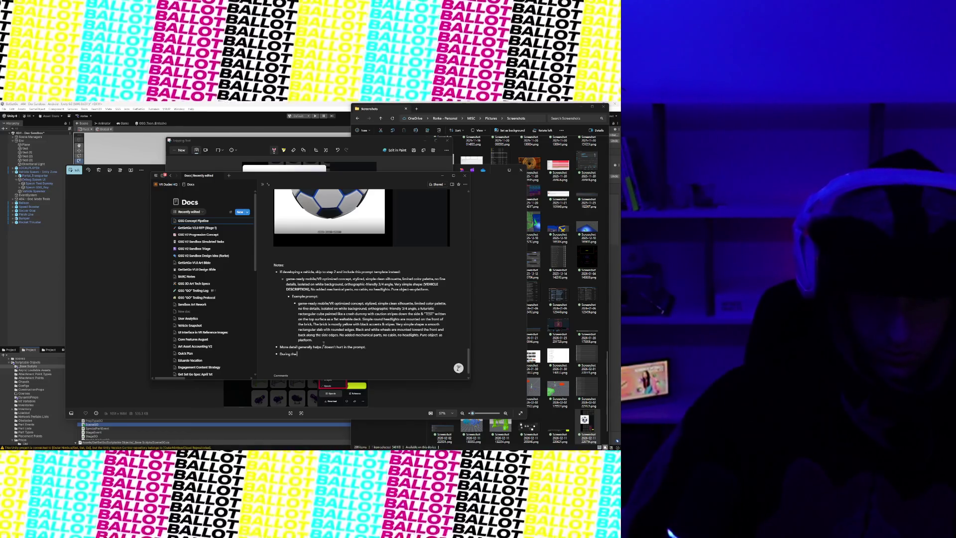
type(" hap")
key("BackSpace")
key("BackSpace")
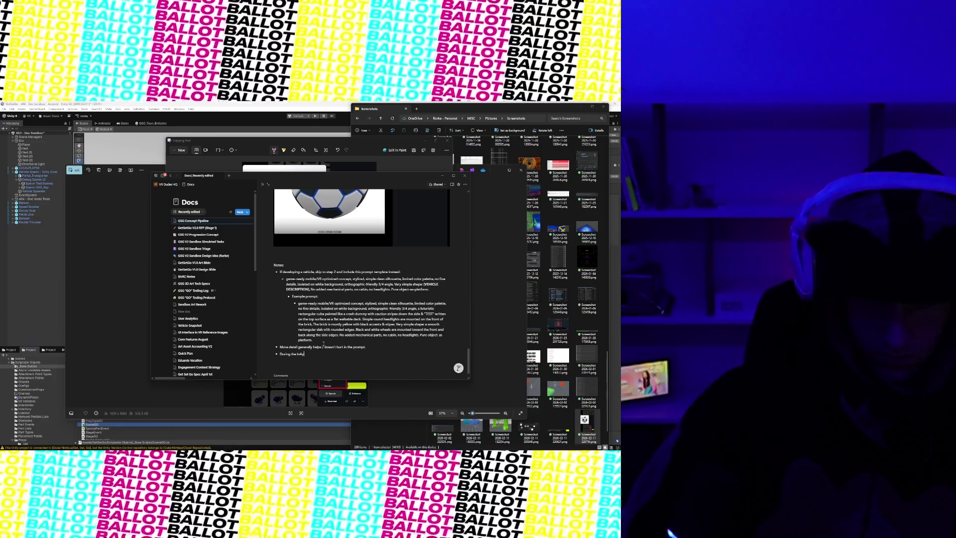
type("nt stage (Step")
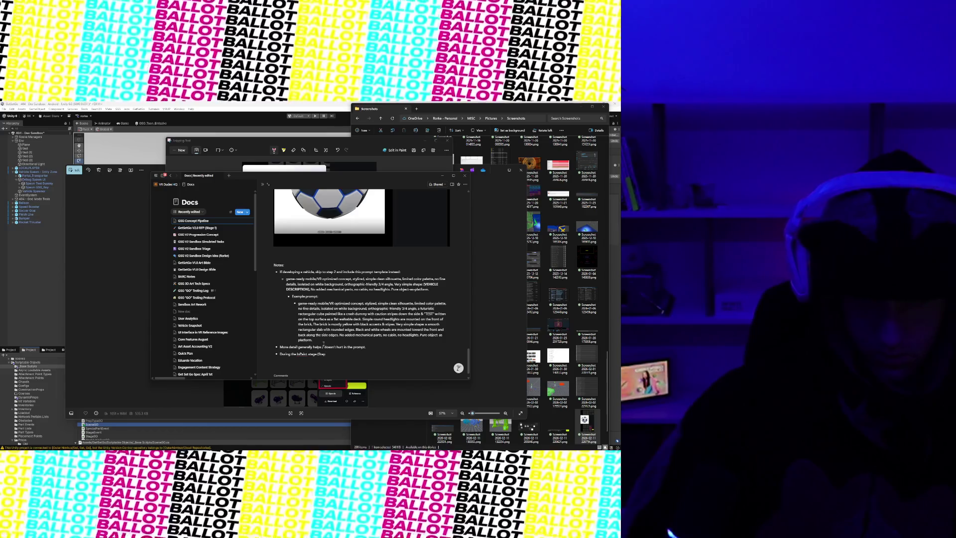
type(" ),")
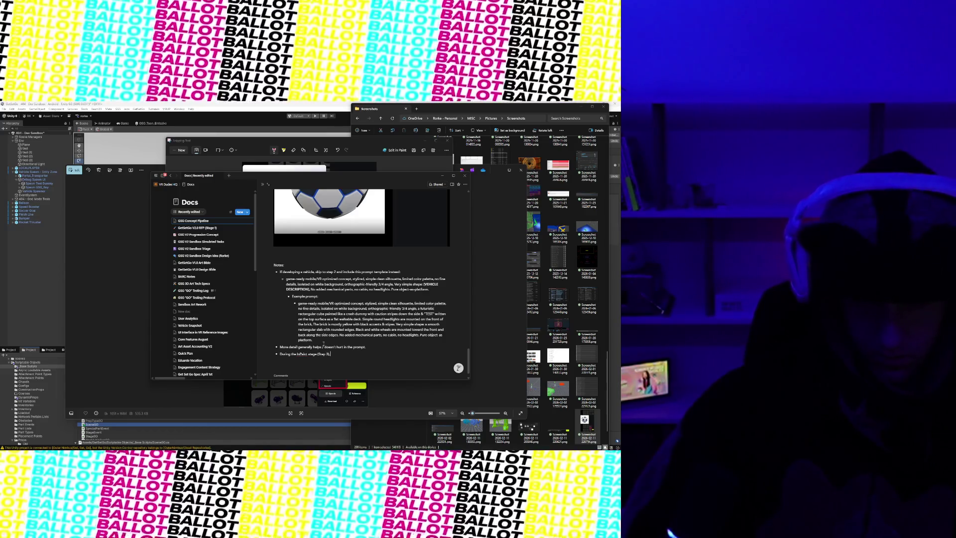
type("u can use nega")
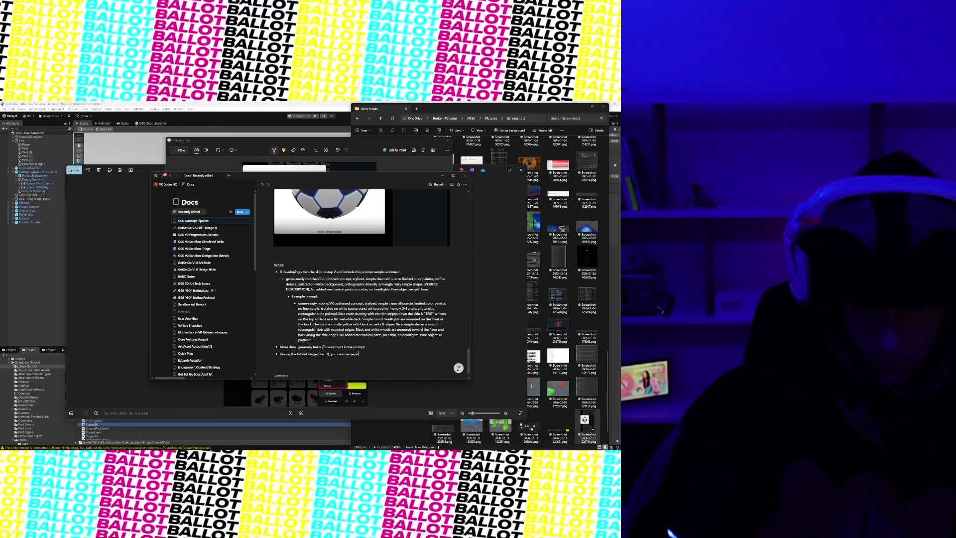
type(" pr")
type("ompting to")
type(" encourage the AI to not")
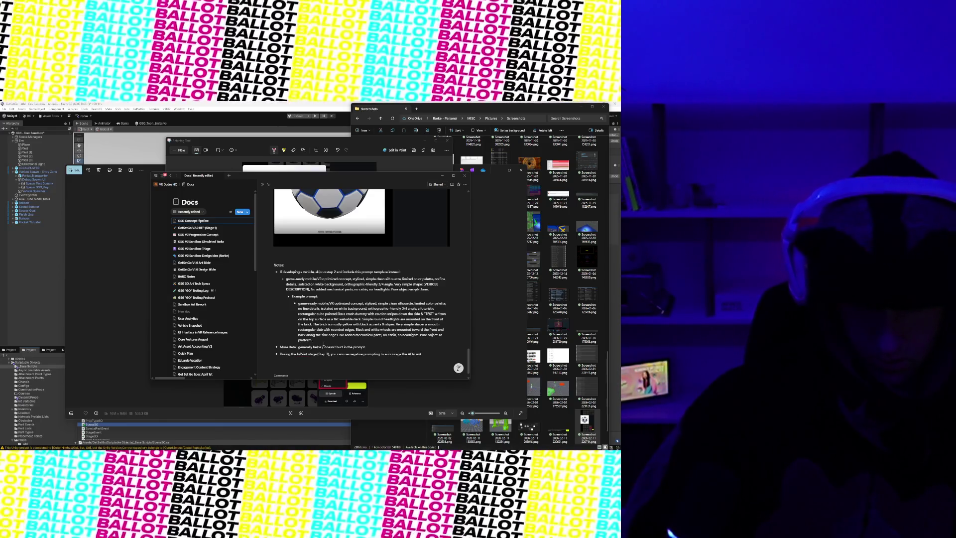
type(" edit anything else other than")
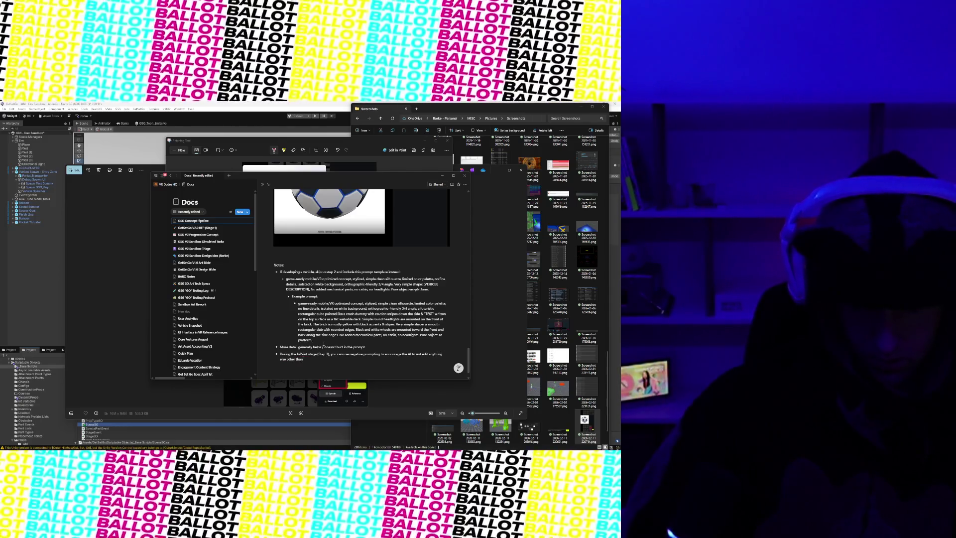
type(" what you a")
type("re aski")
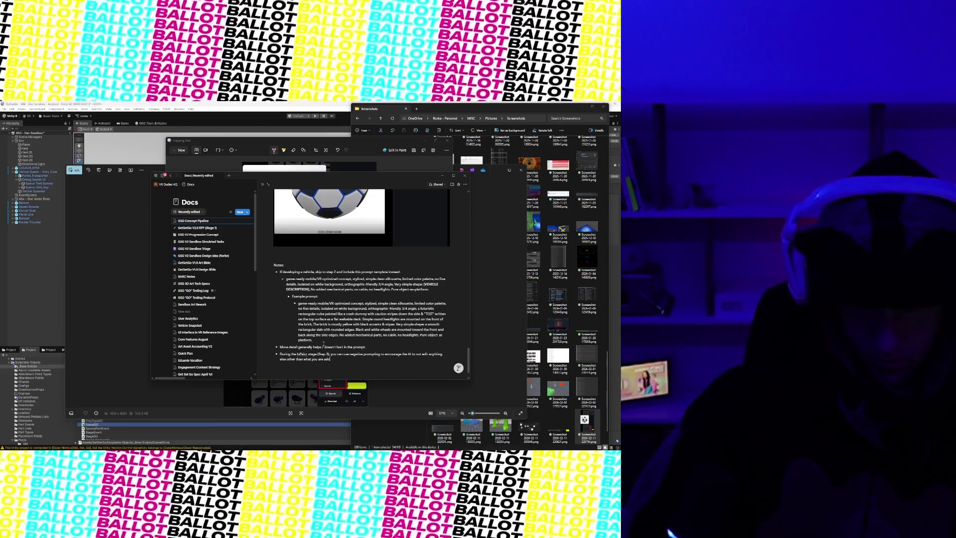
type("n(e")
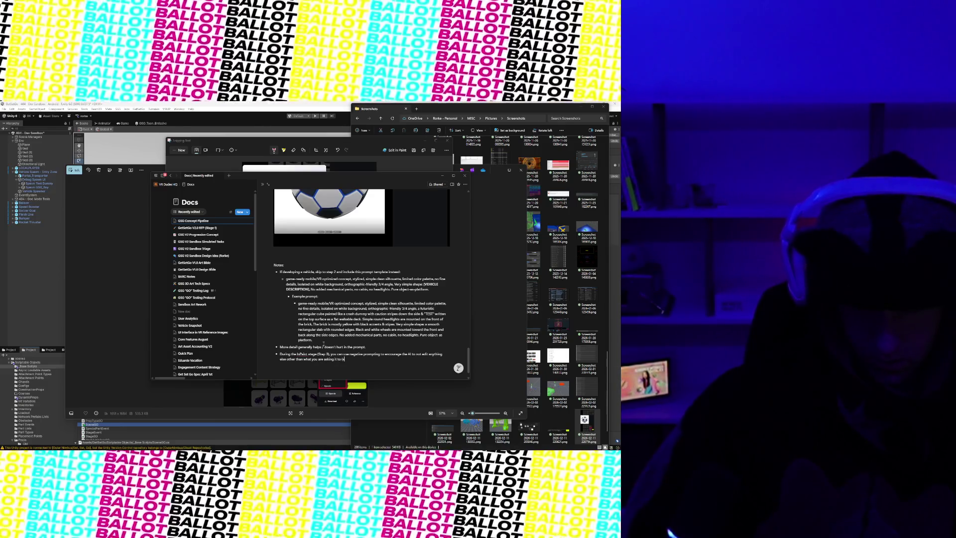
type(".g.emove this pipe and ch")
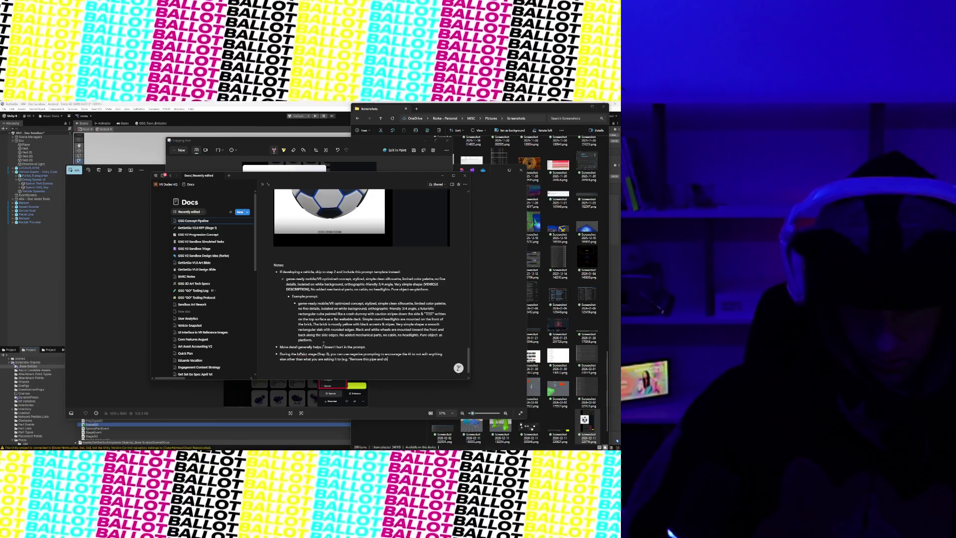
key("ctrl+BackSpace")
key("ctrl+BackSpace")
key("ctrl+BackSpace")
type("\"Change just the color palette")
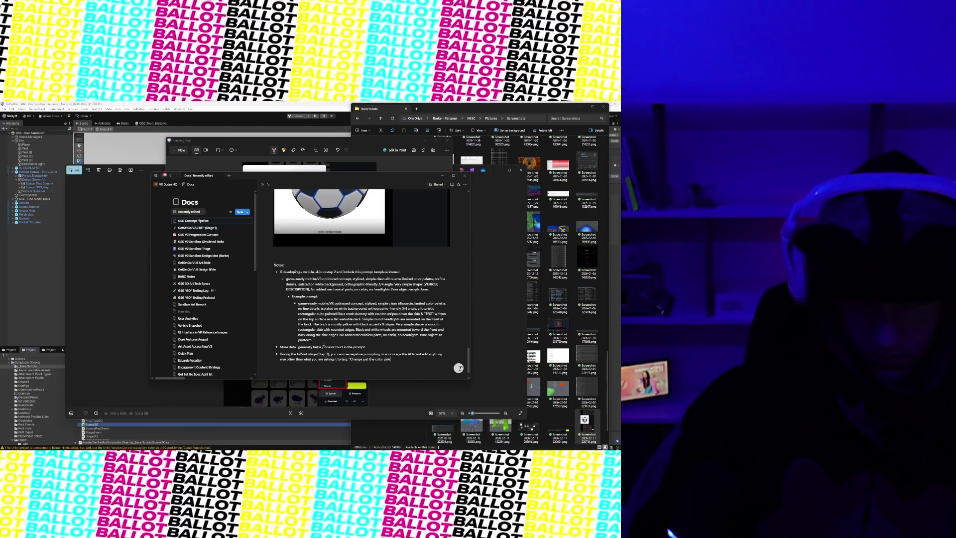
type(" to purple and green and change nothing else about the image\").")
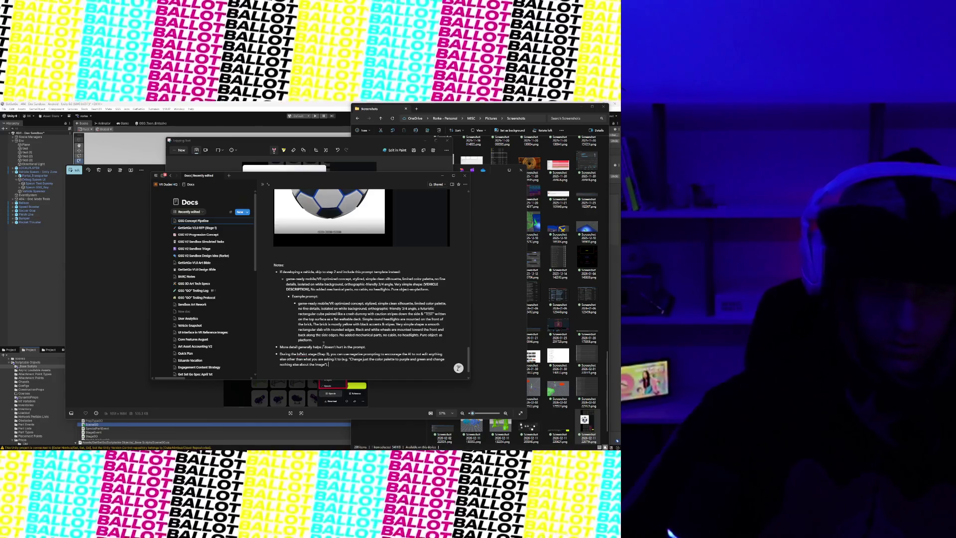
- Scroll up to the top of the page to show the cover image and 'GSG Concept Pipeline' title
scroll(324, 344, "up", 10)
scroll(327, 283, "up", 5)
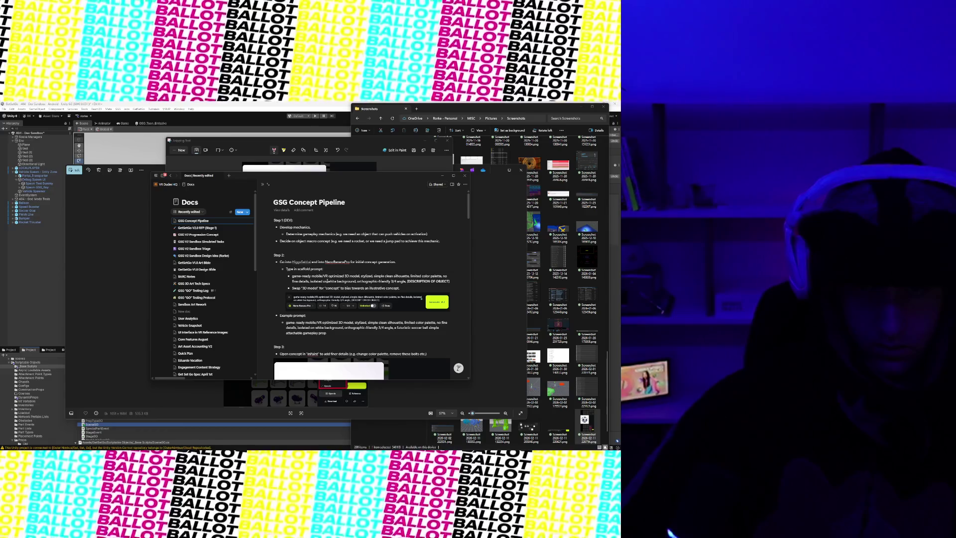
scroll(327, 281, "down", 15)
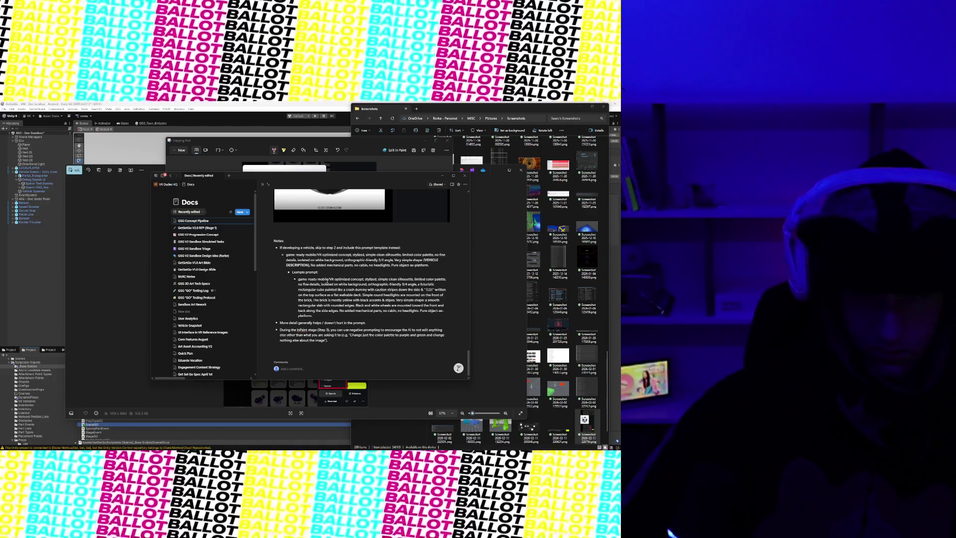
scroll(327, 281, "up", 15)
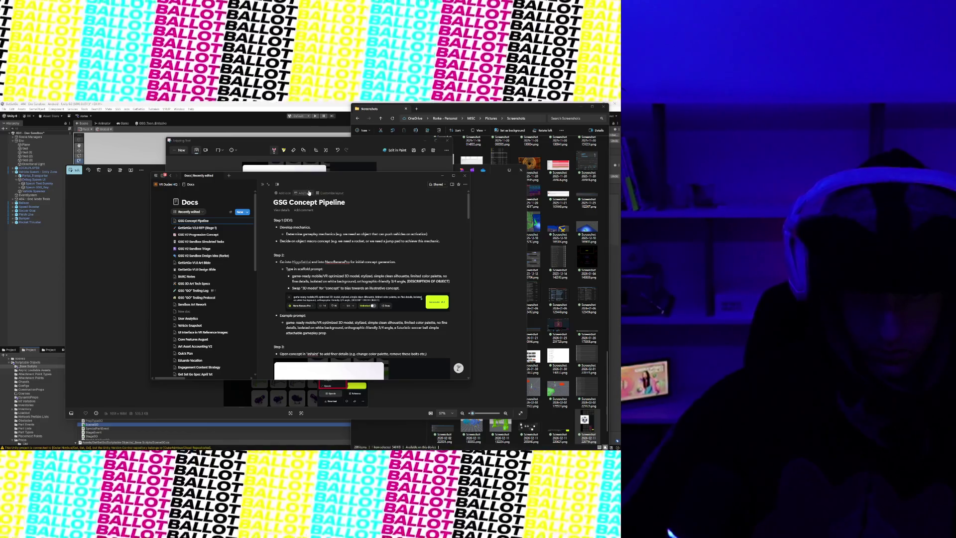
scroll(322, 280, "up", 1)
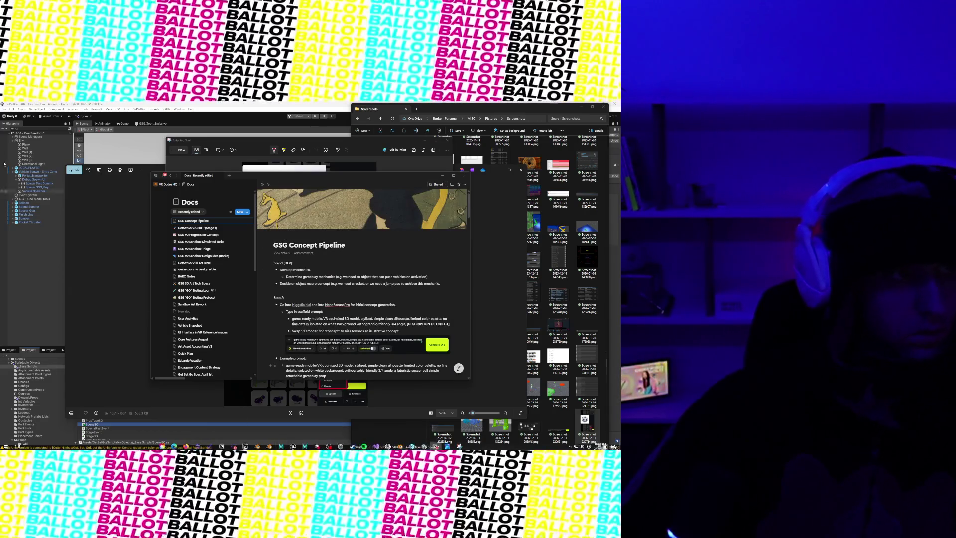
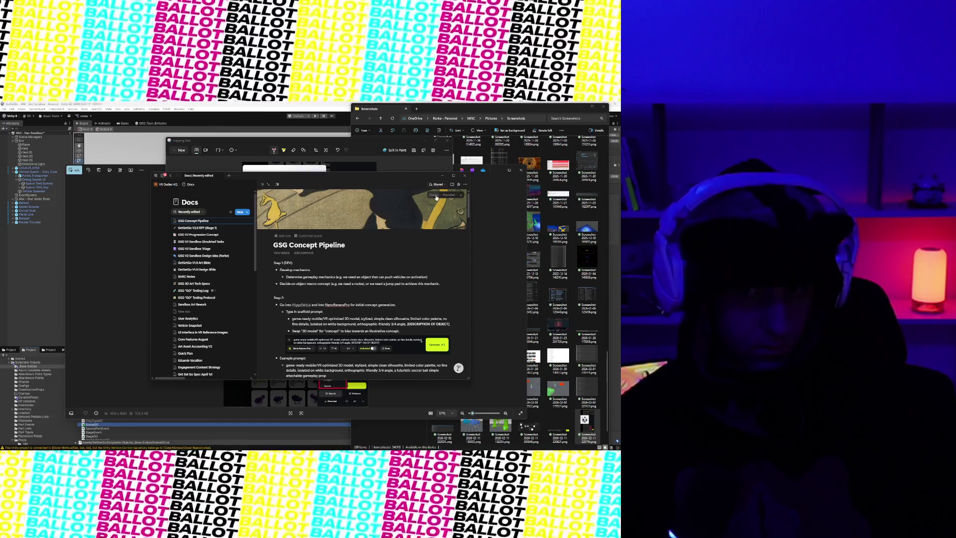
- Upload the black-and-white sketch image as the page cover, then widen the Docs window
left_click(435, 195)
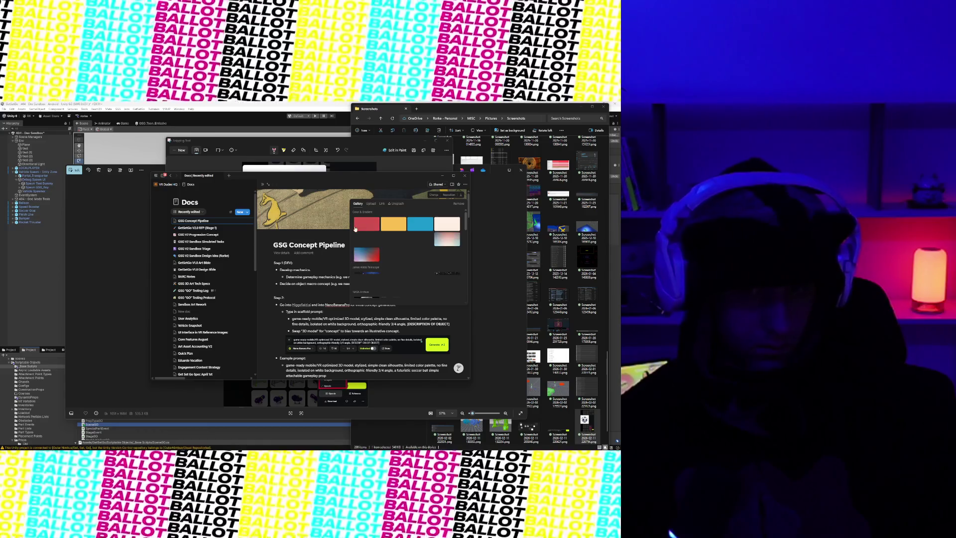
left_click(371, 204)
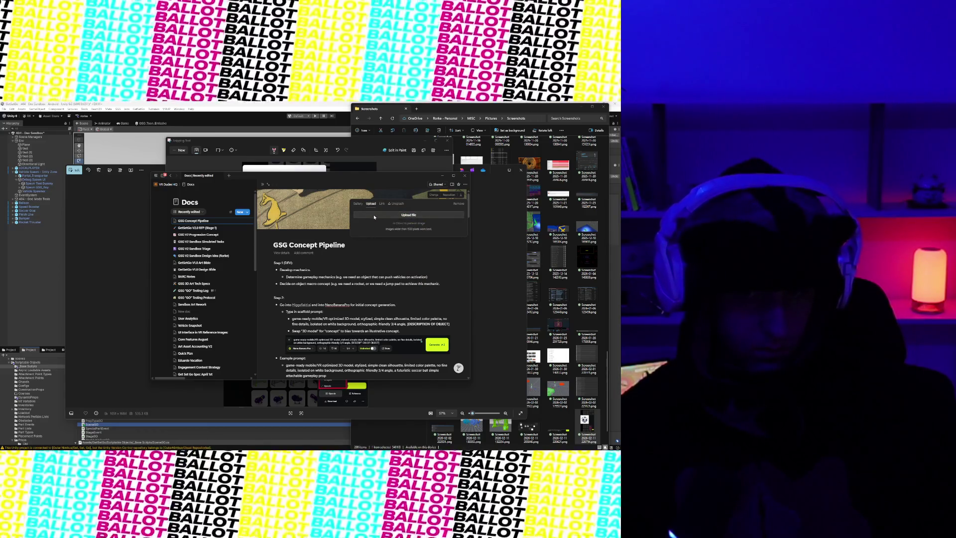
left_click(374, 217)
left_click(400, 336)
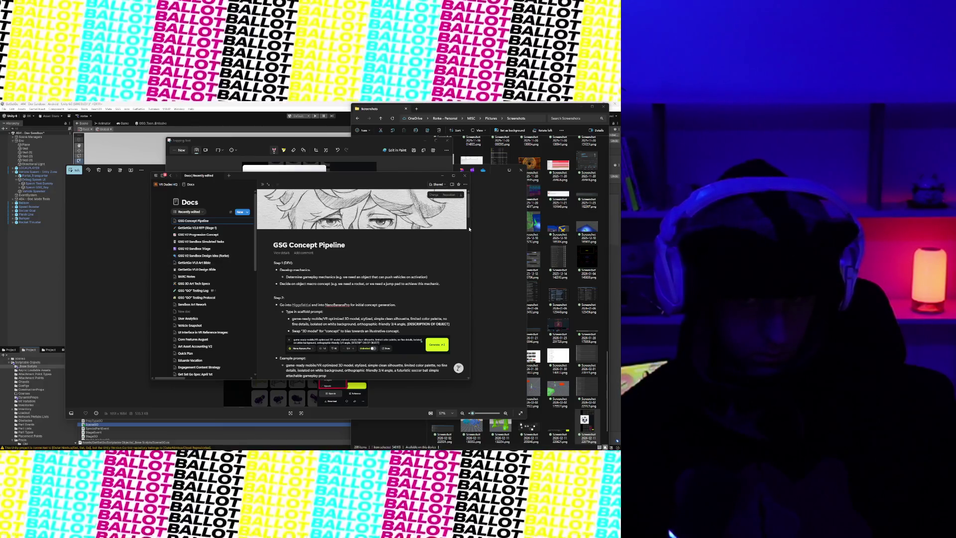
left_click_drag(469, 228, 518, 227)
- Reposition the sketch slightly within the cover frame, save it, and scroll through the page
left_click(501, 196)
left_click_drag(432, 208, 432, 212)
left_click(437, 243)
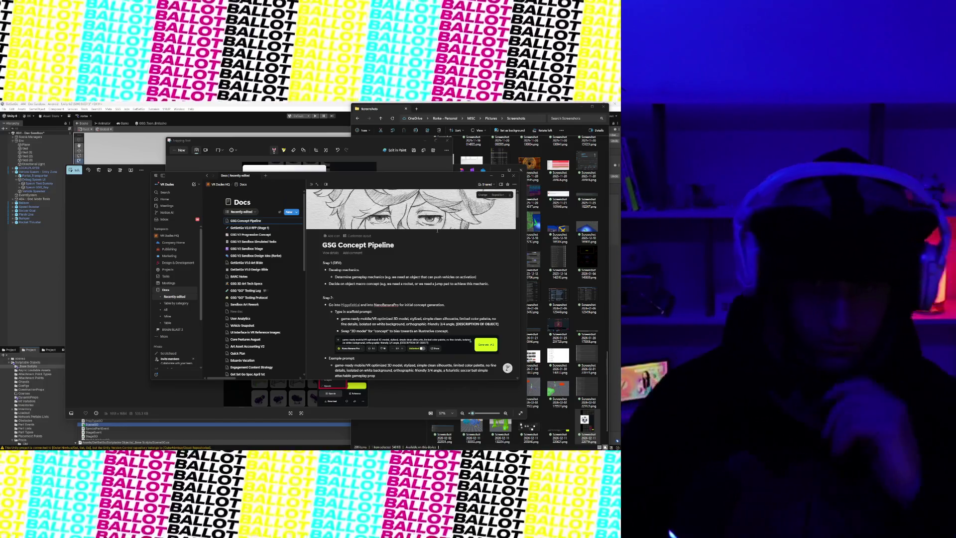
scroll(424, 275, "down", 2)
scroll(425, 275, "down", 3)
scroll(418, 245, "up", 5)
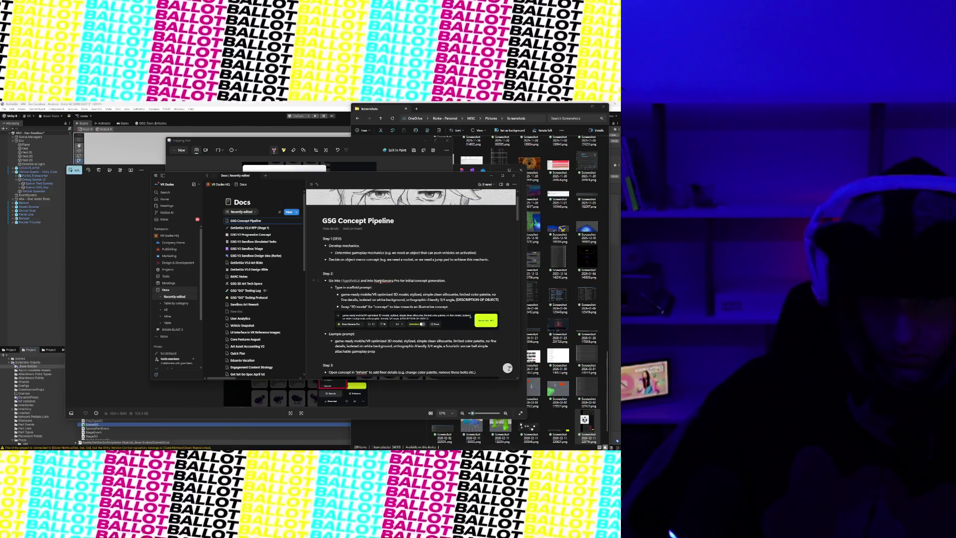
scroll(434, 290, "down", 5)
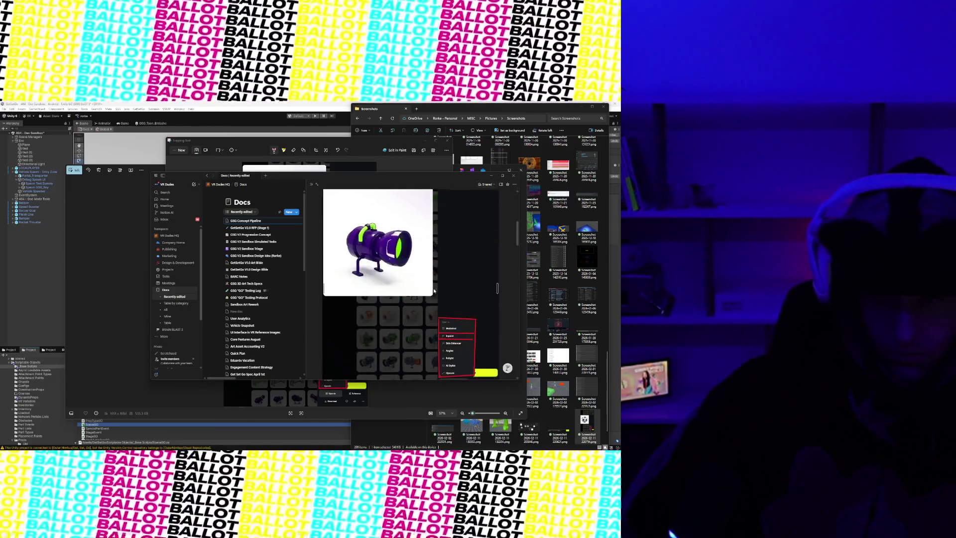
scroll(434, 290, "down", 8)
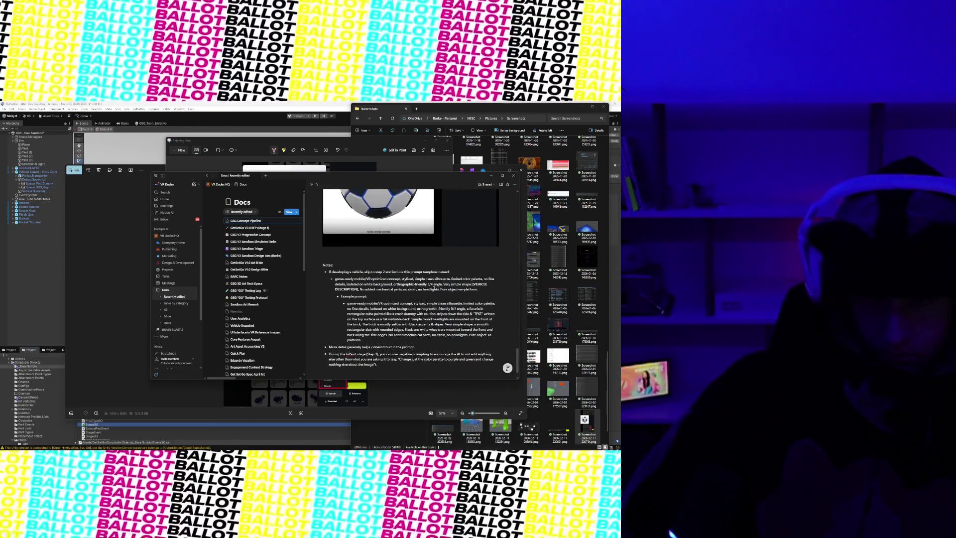
scroll(434, 288, "up", 5)
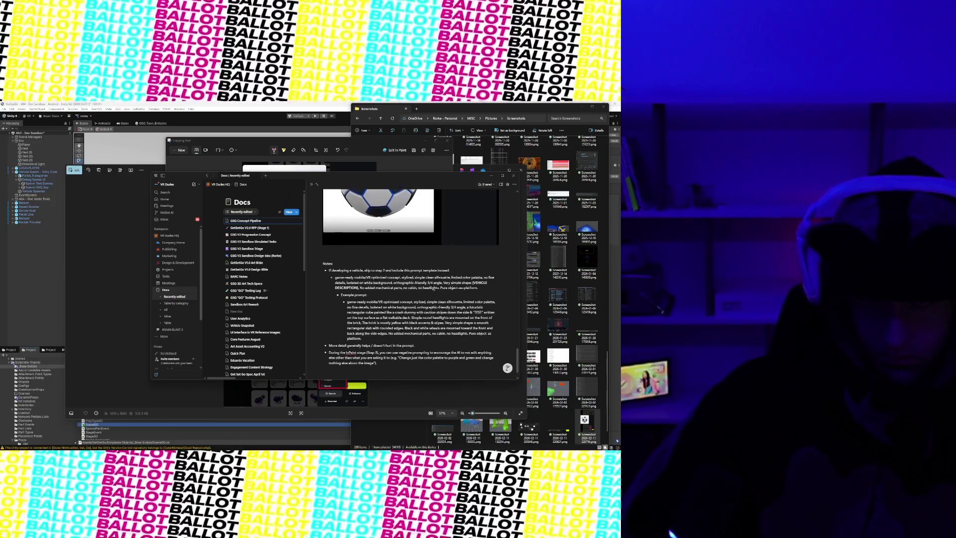
scroll(433, 289, "up", 15)
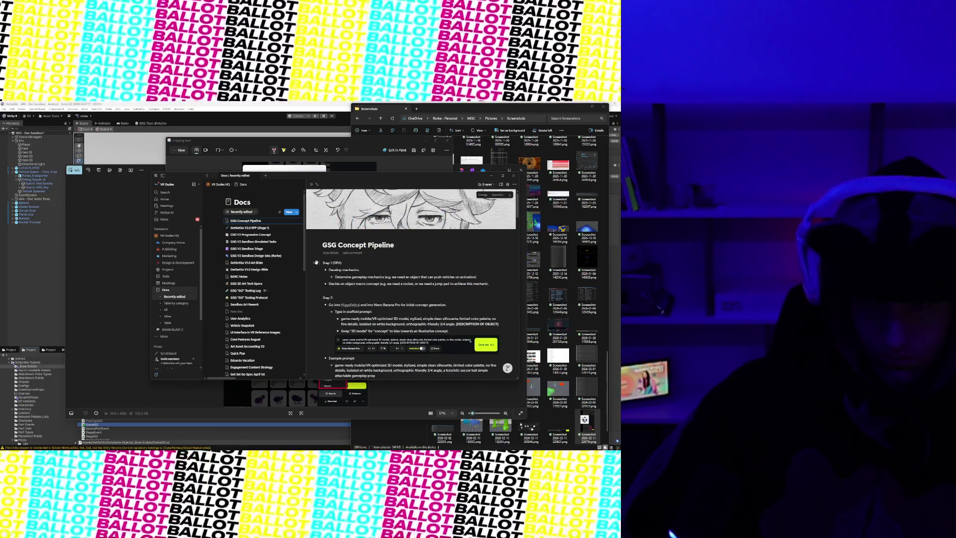
- Select the Notes section blocks down to the end of the page
mouse_move(324, 263)
left_mouse_down()
mouse_move(393, 289)
mouse_move(370, 354)
left_mouse_up()
scroll(394, 289, "down", 15)
left_click(370, 354)
key("space")
type("Can you r")
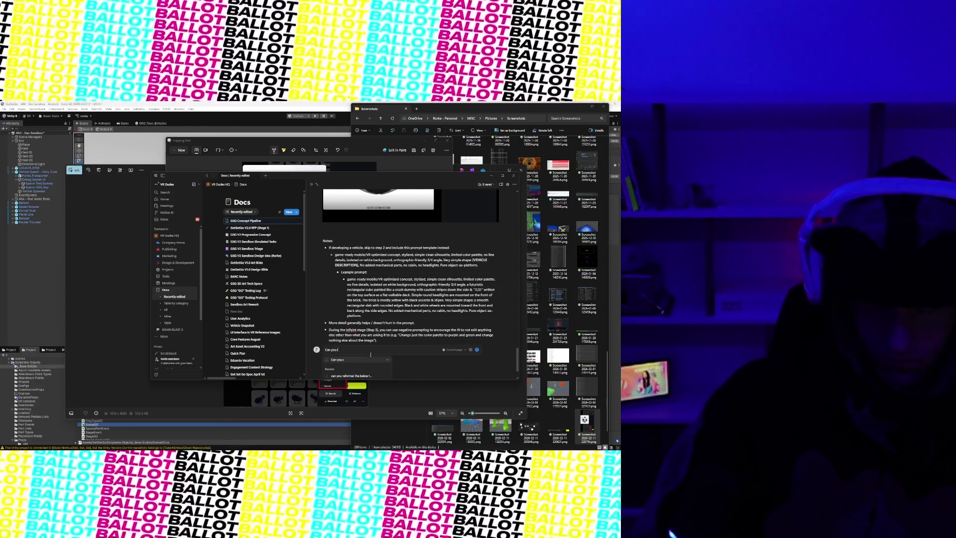
type(" whoel pa")
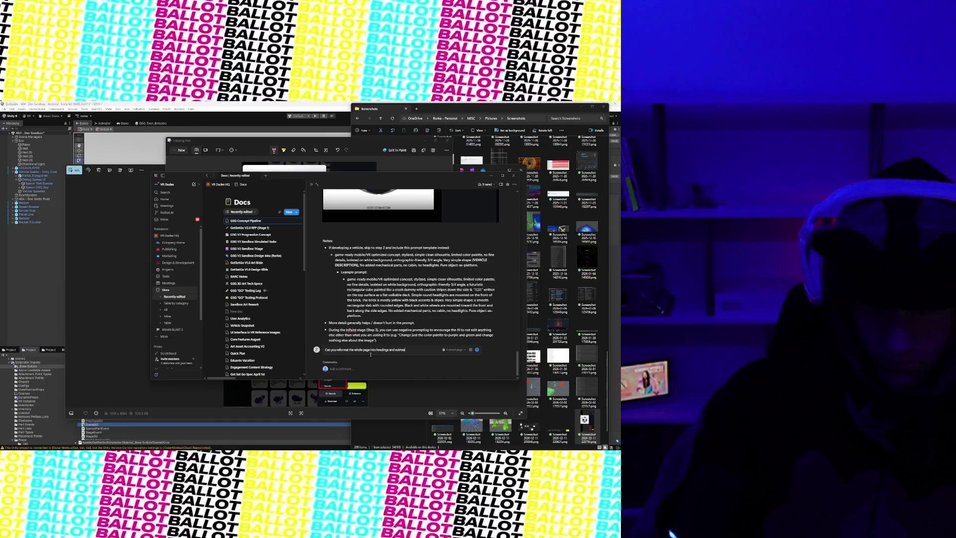
key("Return")
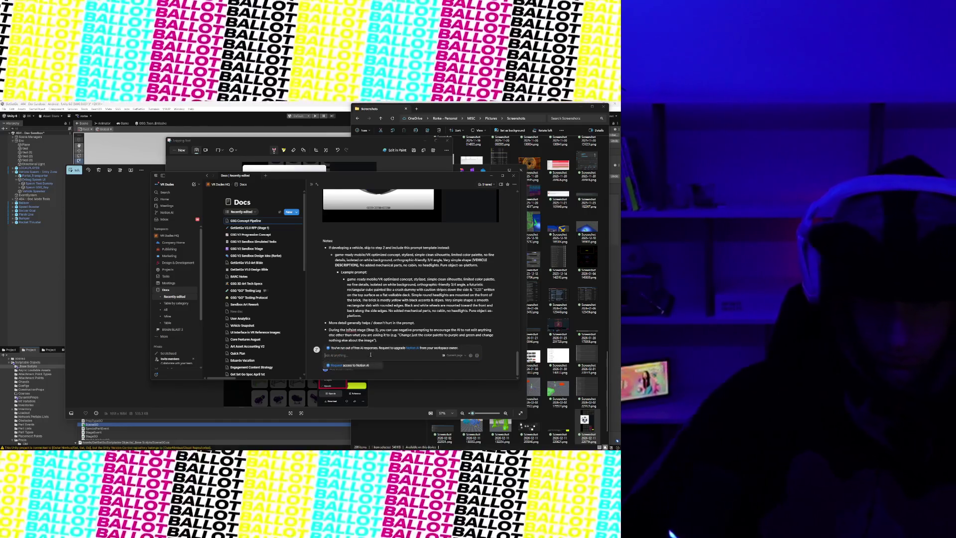
scroll(359, 316, "up", 15)
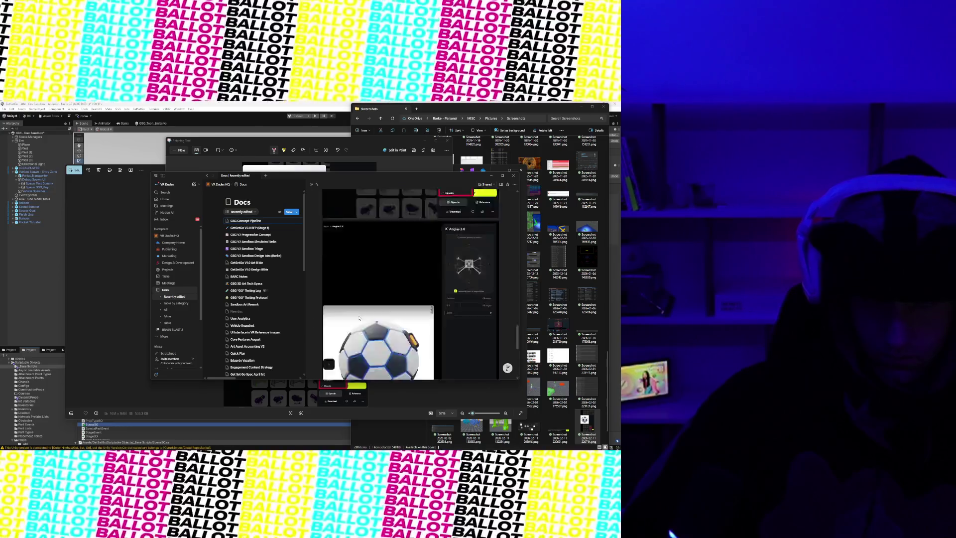
scroll(359, 317, "down", 1)
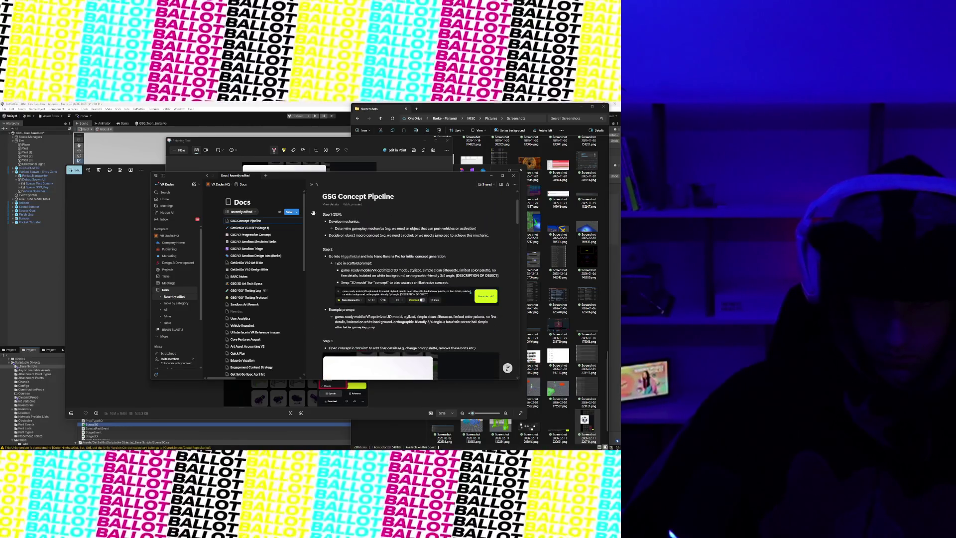
- Turn the Step 1 (DEV), Step 2 and Step 3 labels into Heading 3 blocks
left_click(318, 213)
key("Escape")
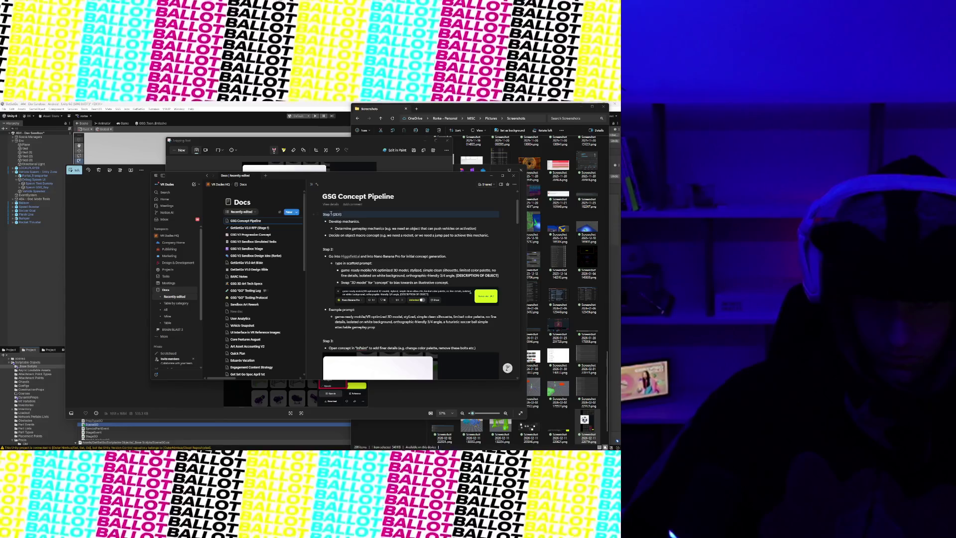
left_click(319, 213)
mouse_move(288, 204)
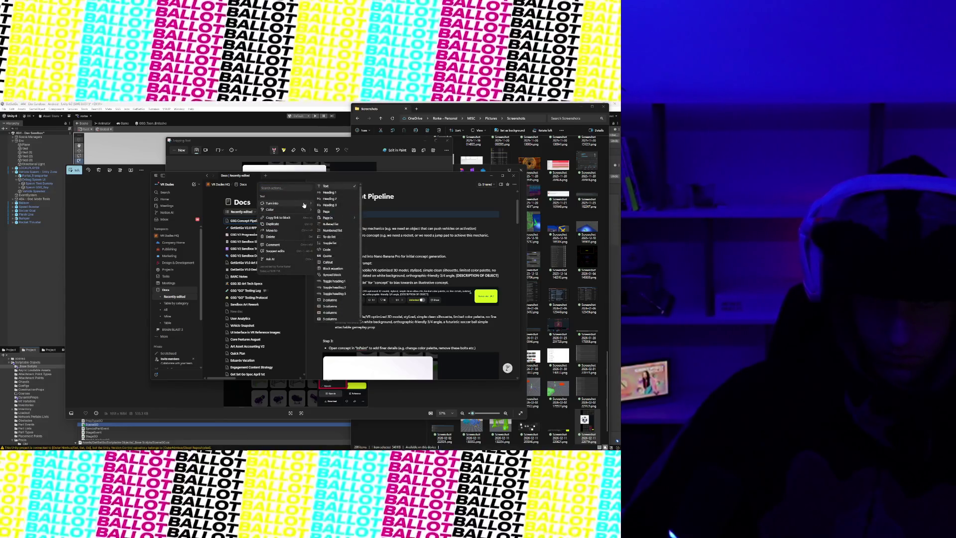
left_click(331, 205)
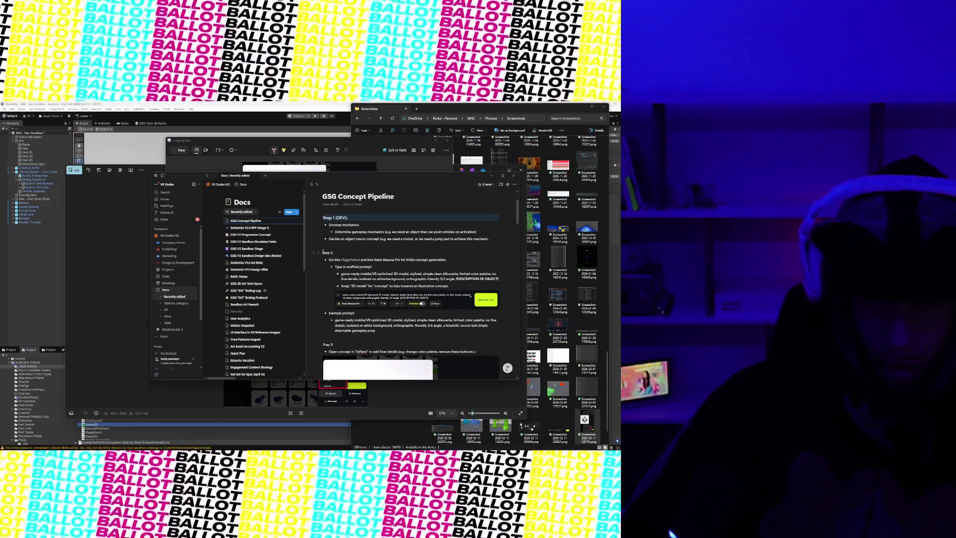
left_click(318, 252)
mouse_move(289, 204)
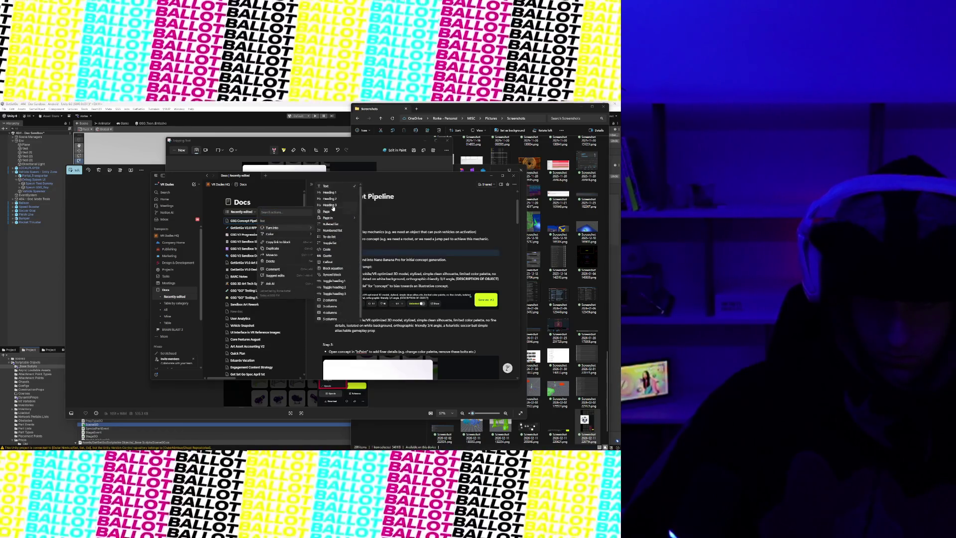
left_click(333, 208)
scroll(359, 274, "down", 2)
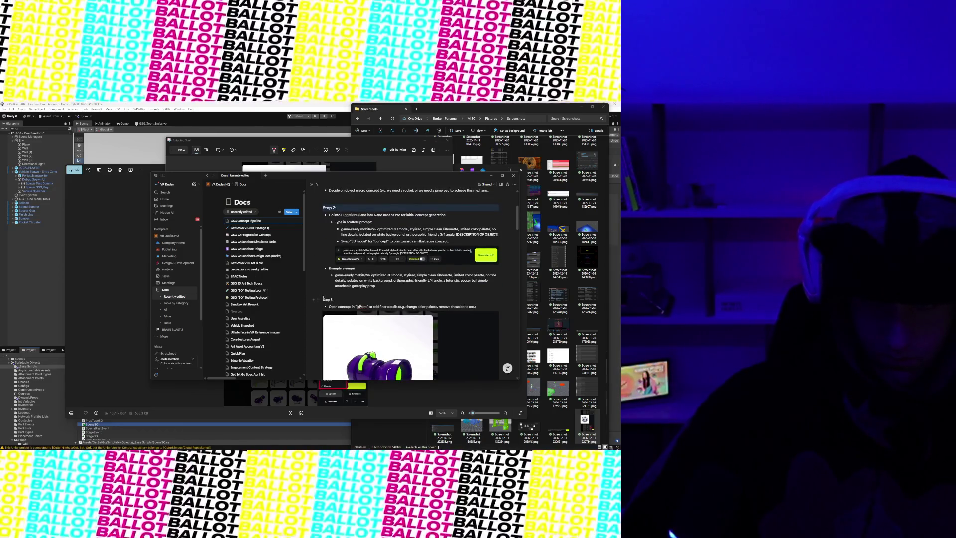
left_click(318, 298)
mouse_move(279, 277)
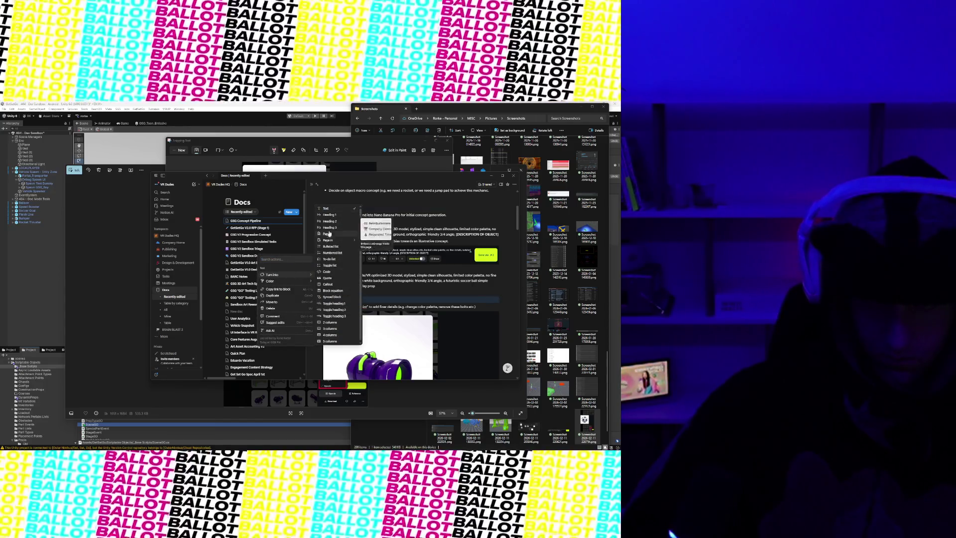
left_click(335, 235)
- Make Step 4 and Notes Heading 3 too, verify the Notes heading, and return to the top
scroll(353, 286, "down", 5)
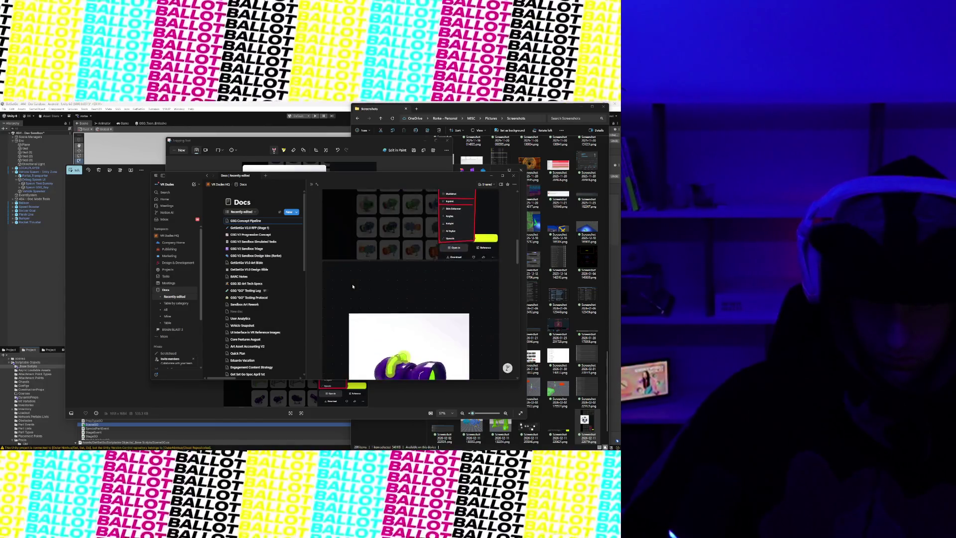
scroll(353, 287, "down", 4)
left_click(319, 230)
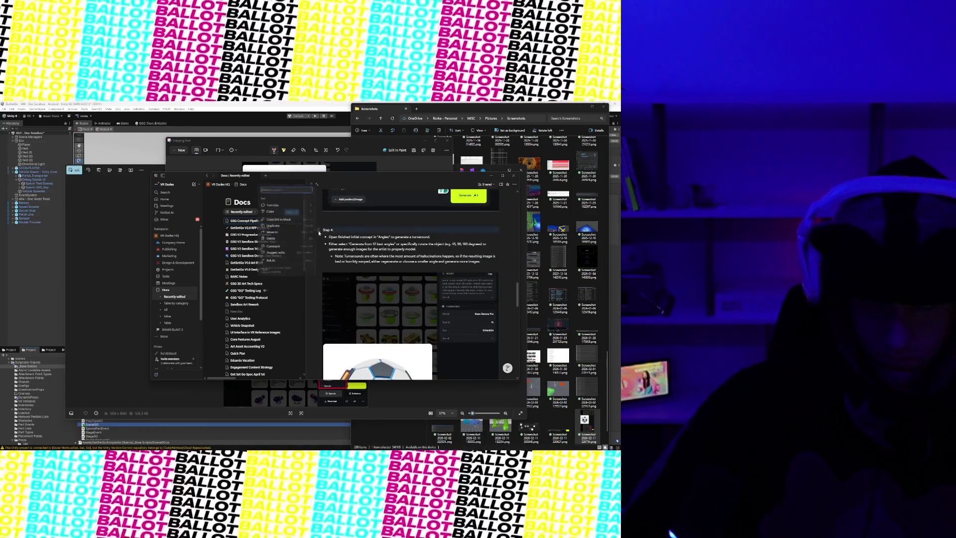
mouse_move(284, 204)
left_click(333, 204)
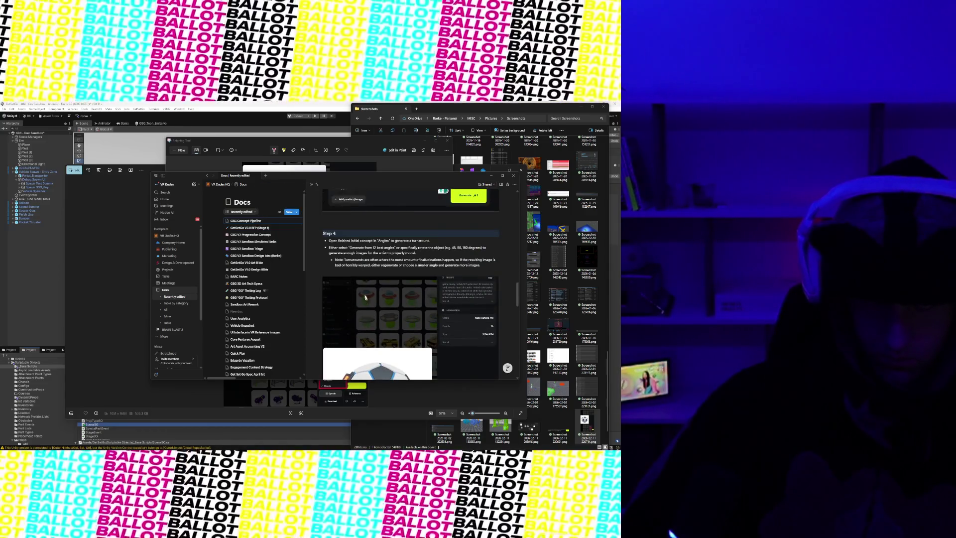
scroll(343, 296, "down", 10)
left_click(319, 241)
mouse_move(294, 216)
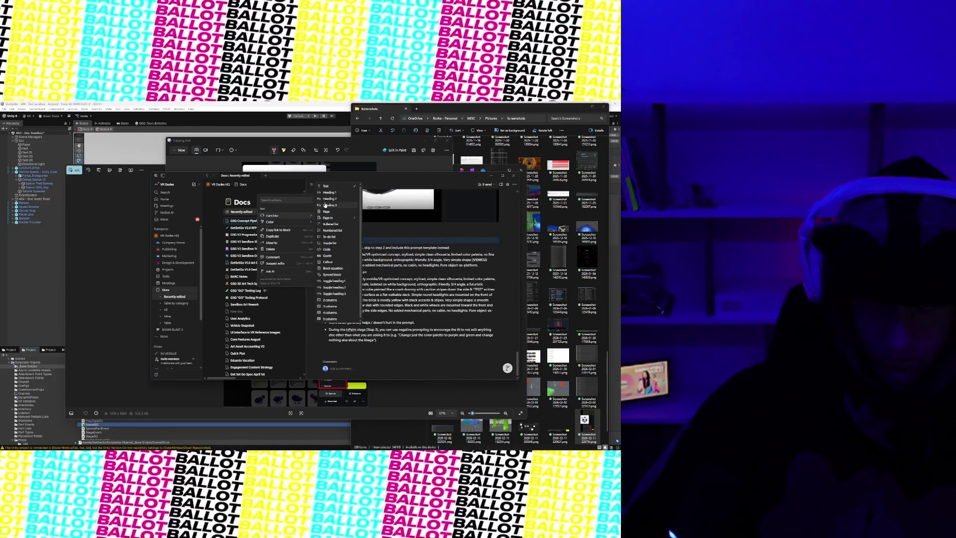
left_click(325, 204)
double_click(329, 243)
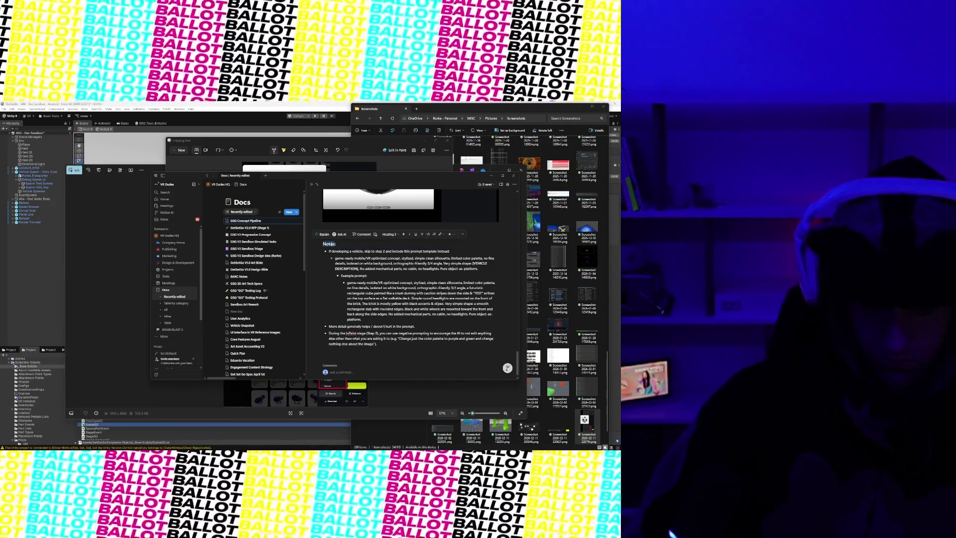
left_click(338, 250)
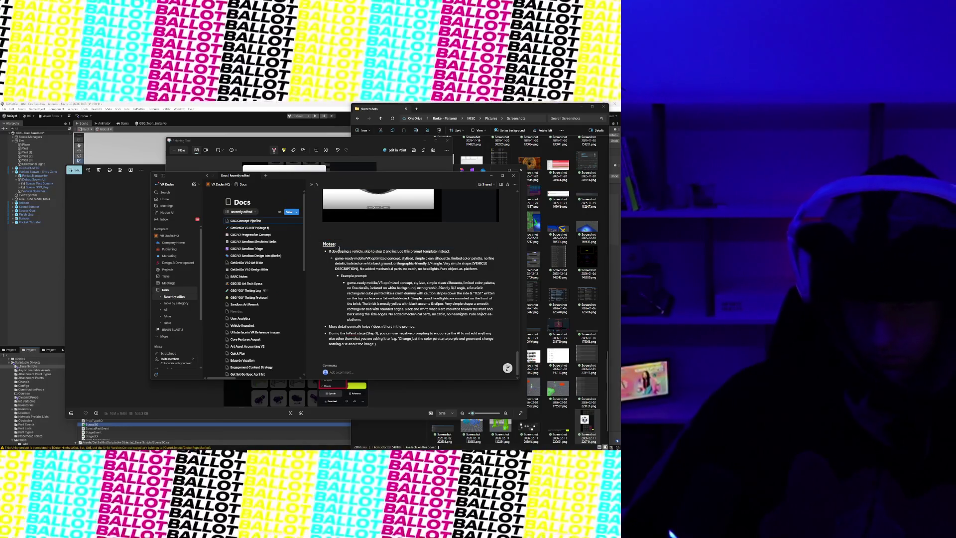
double_click(332, 244)
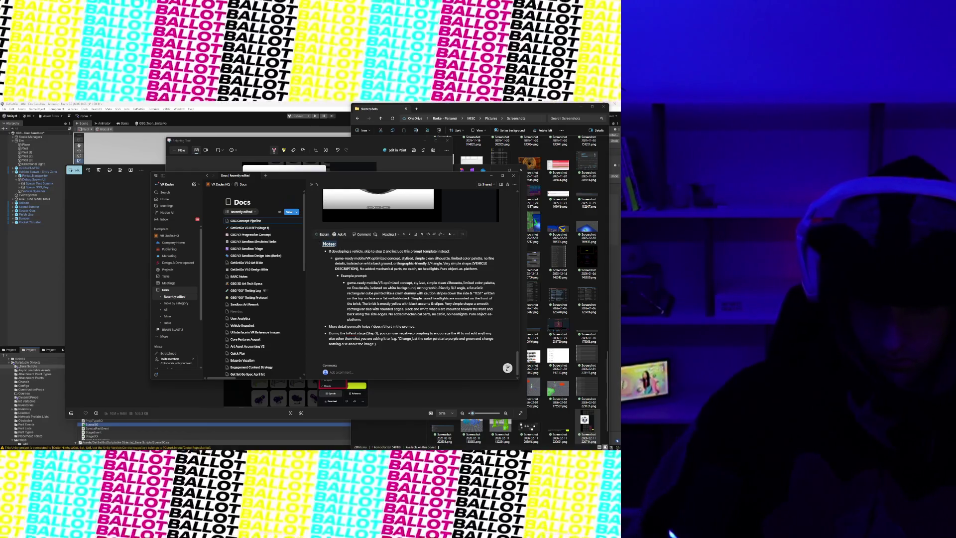
scroll(339, 265, "up", 5)
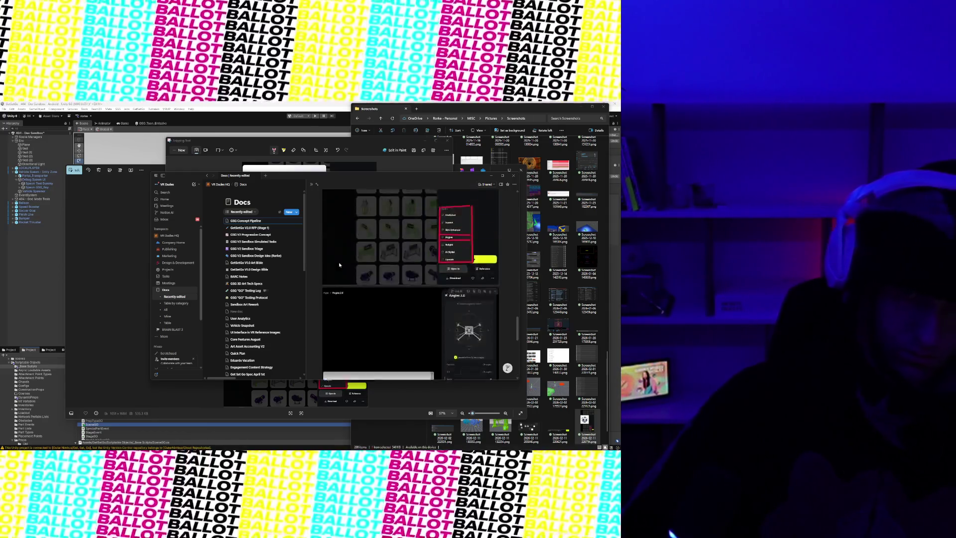
scroll(339, 265, "up", 10)
scroll(339, 262, "up", 15)
scroll(339, 260, "up", 2)
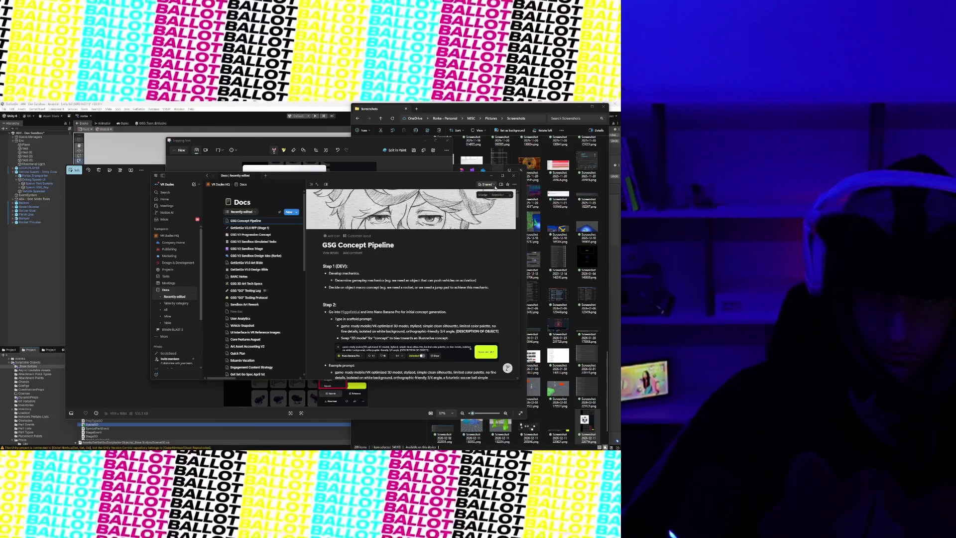
- Publish the page to the web, copy its share link, and add a brush emoji icon
left_click(484, 184)
left_click(426, 245)
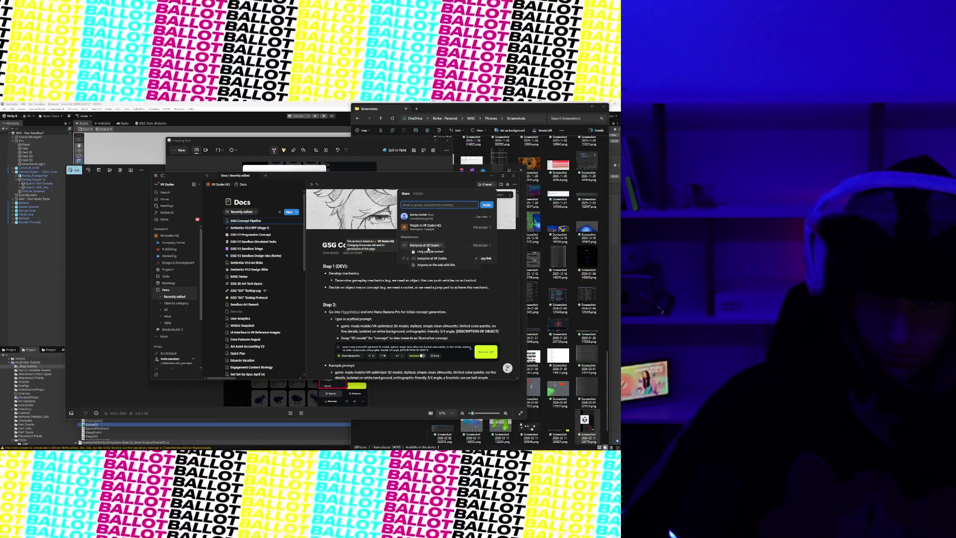
key("Escape")
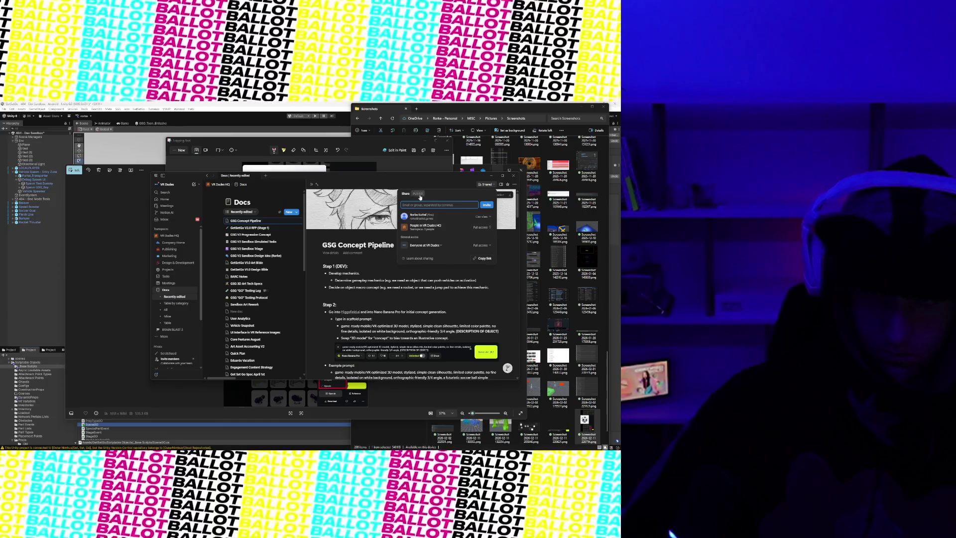
left_click(418, 194)
left_click(451, 275)
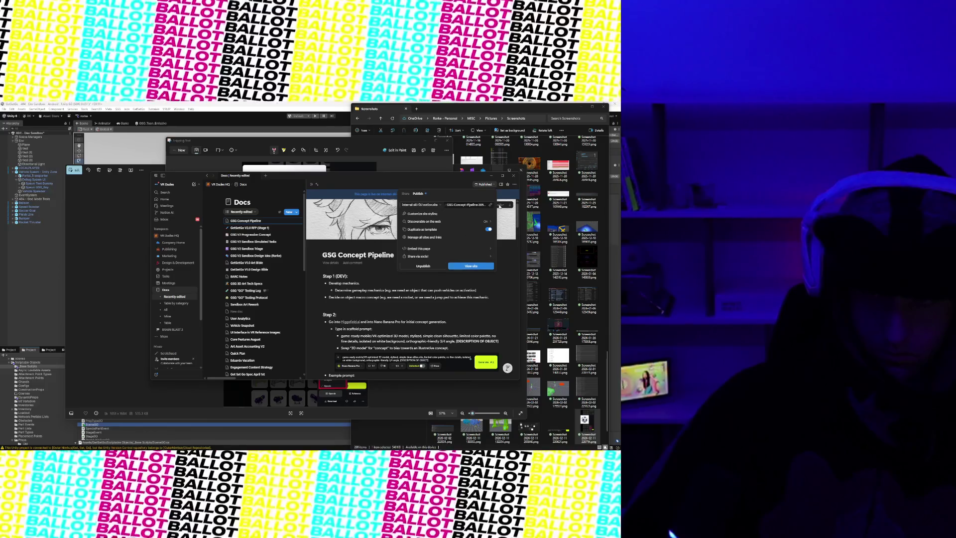
left_click(492, 204)
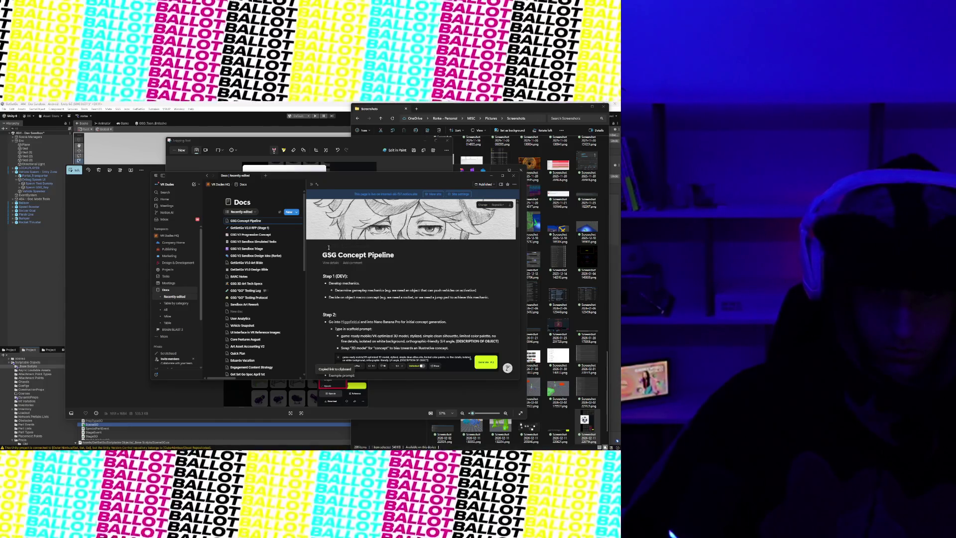
left_click(329, 246)
left_click(288, 290)
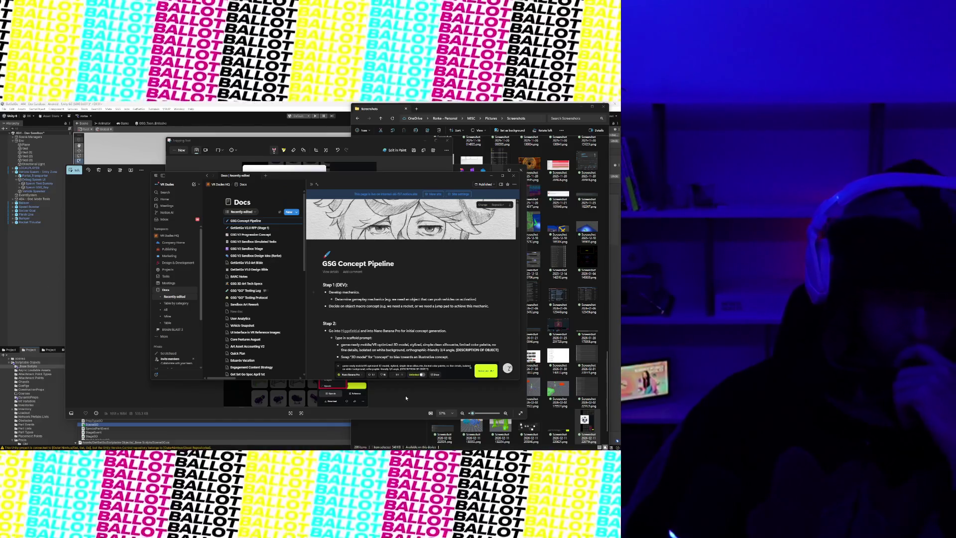
scroll(388, 305, "down", 3)
scroll(388, 304, "down", 5)
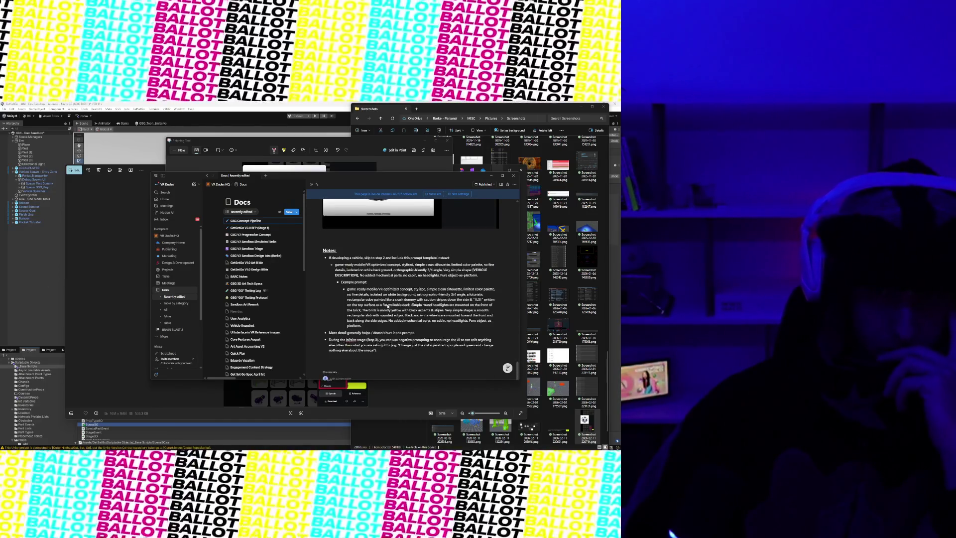
scroll(388, 305, "down", 6)
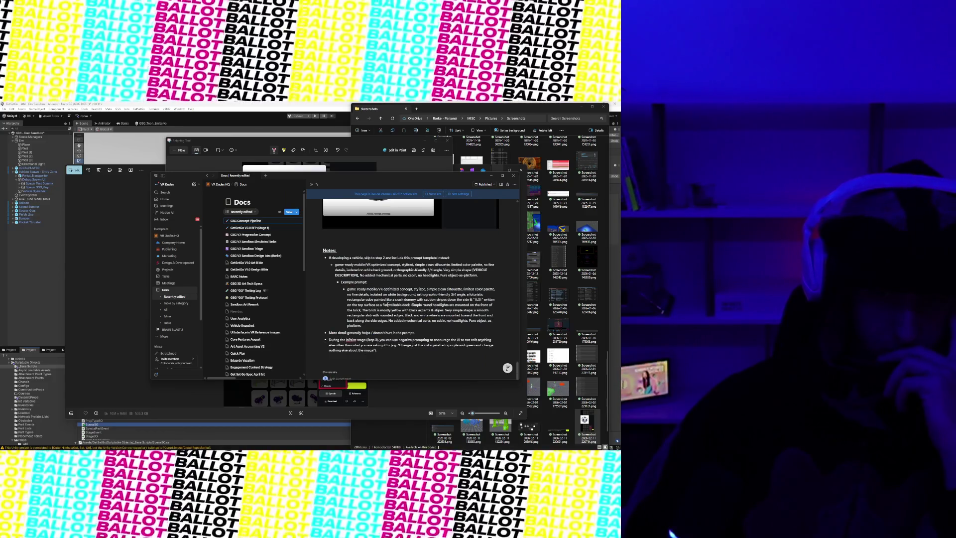
scroll(388, 305, "up", 10)
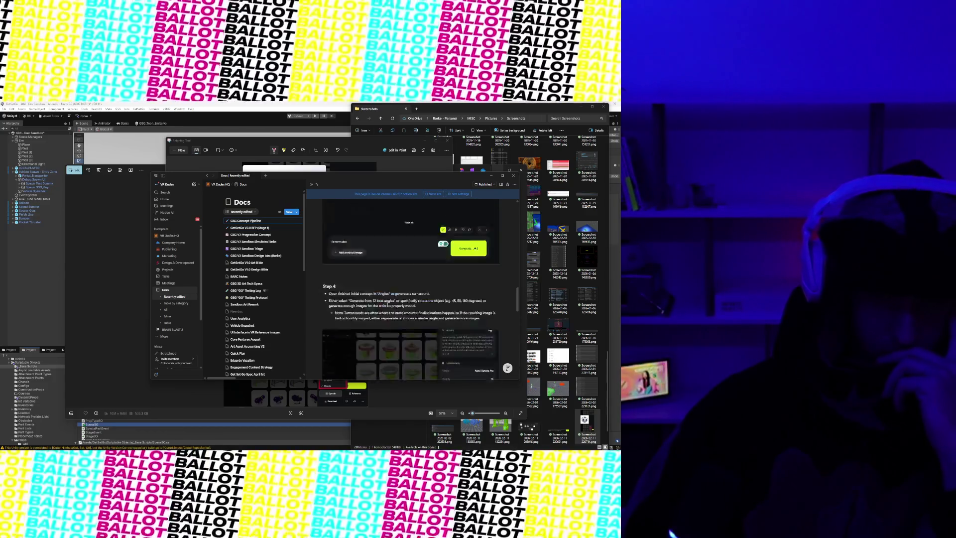
scroll(388, 306, "down", 2)
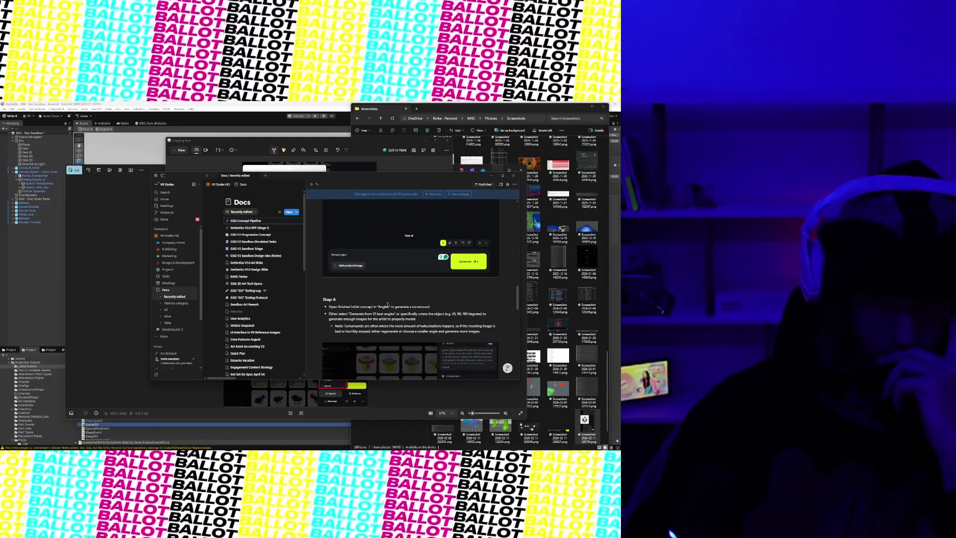
scroll(388, 304, "up", 8)
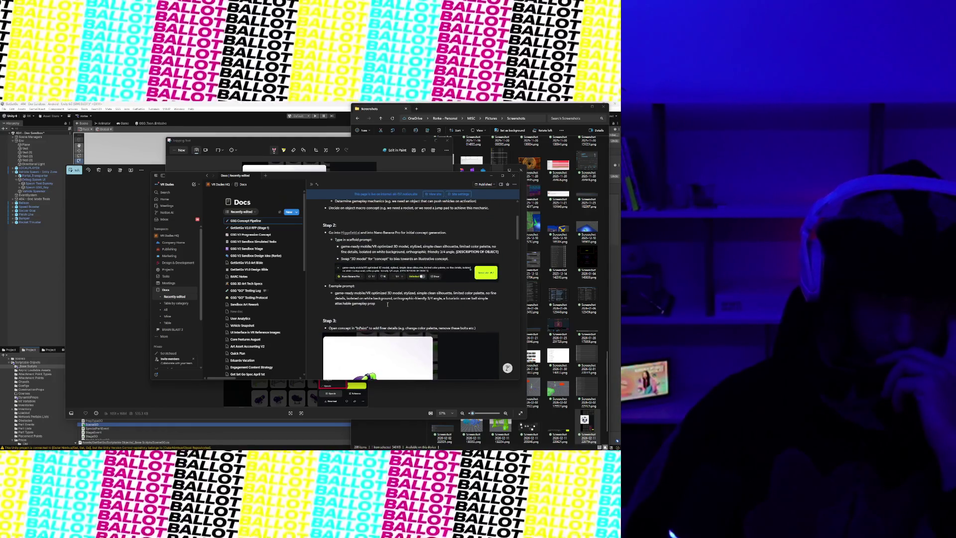
scroll(388, 304, "down", 8)
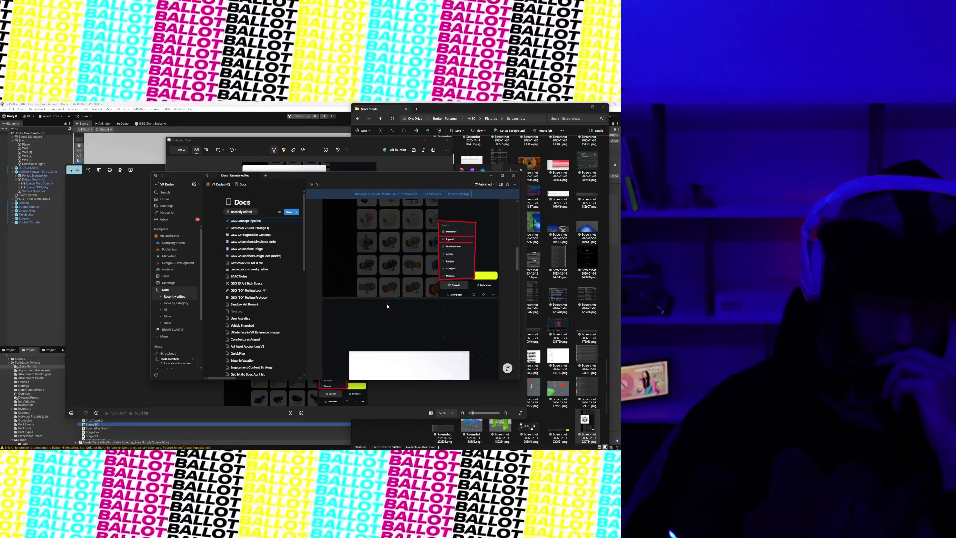
scroll(387, 306, "down", 2)
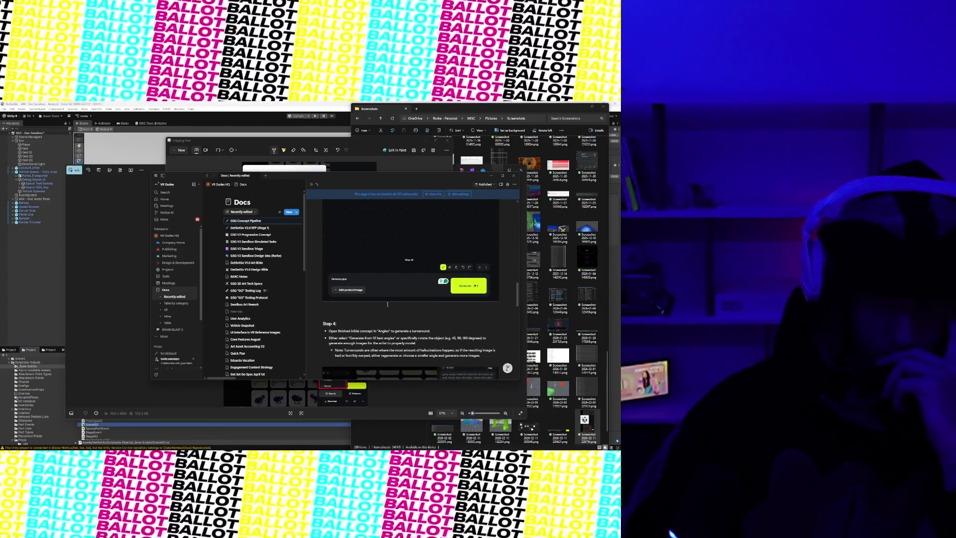
scroll(387, 304, "up", 5)
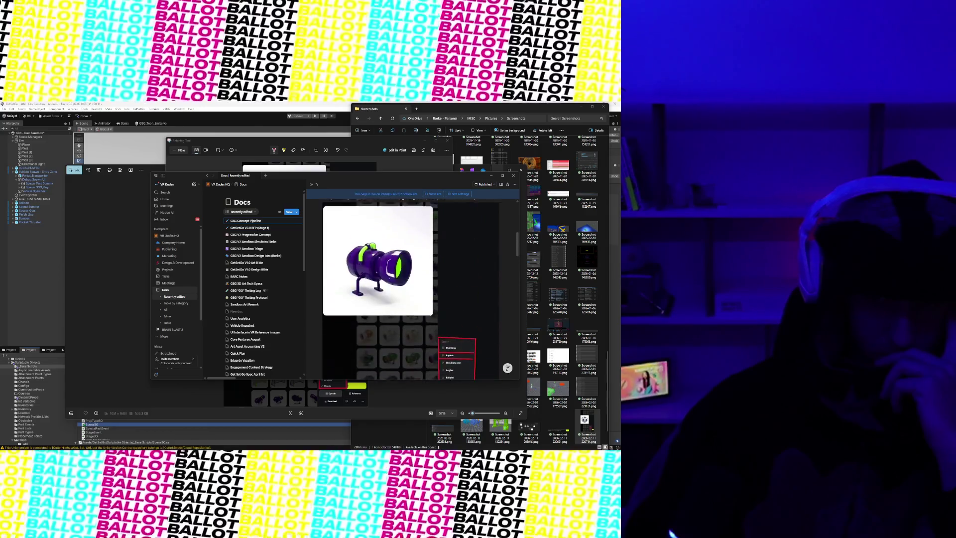
scroll(388, 305, "up", 8)
scroll(388, 304, "up", 1)
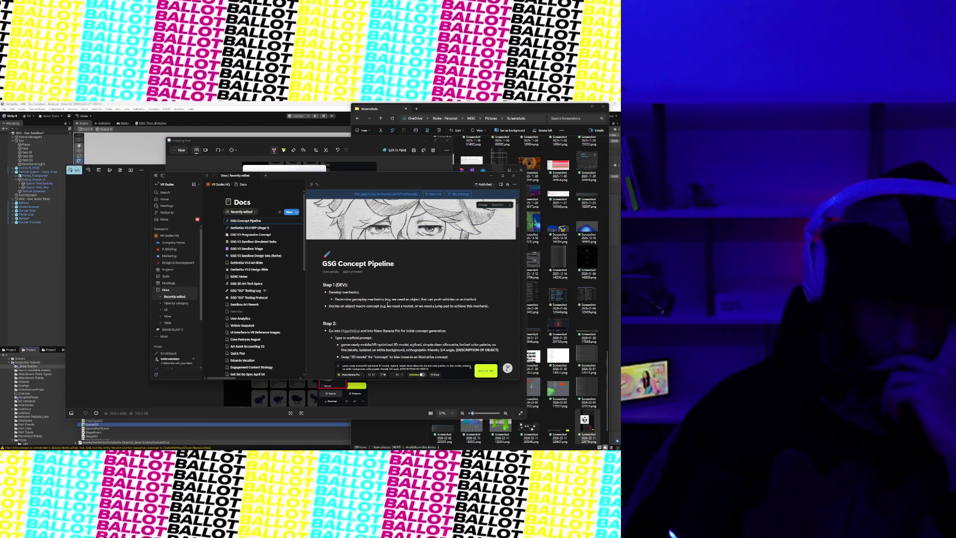
scroll(387, 304, "down", 15)
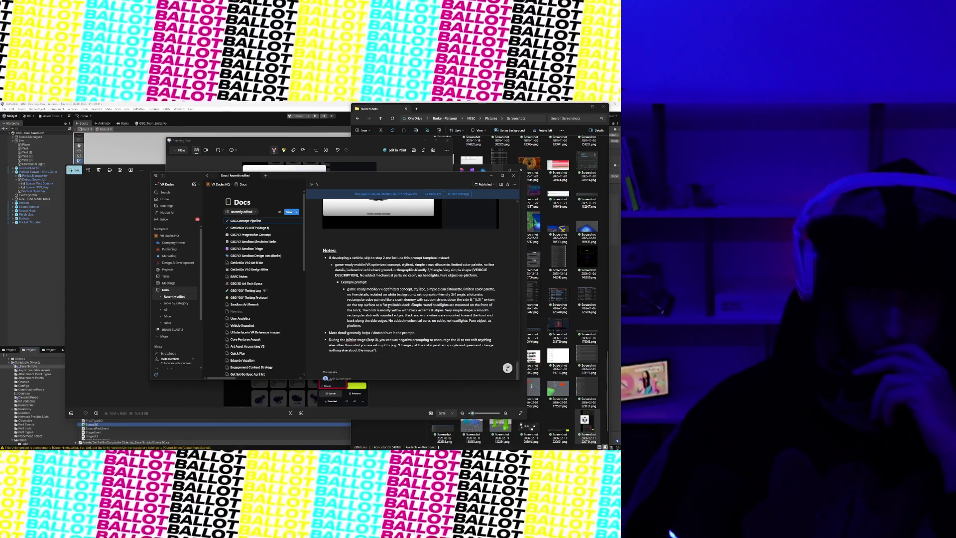
scroll(387, 305, "up", 15)
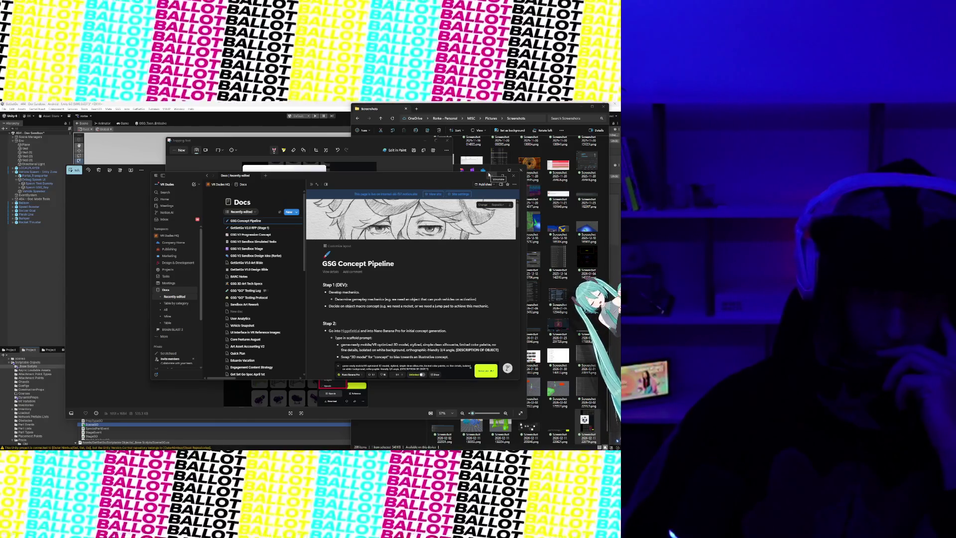
- Close the leftover Snipping Tool and Photos windows and bring the Notion page back
left_click(488, 175)
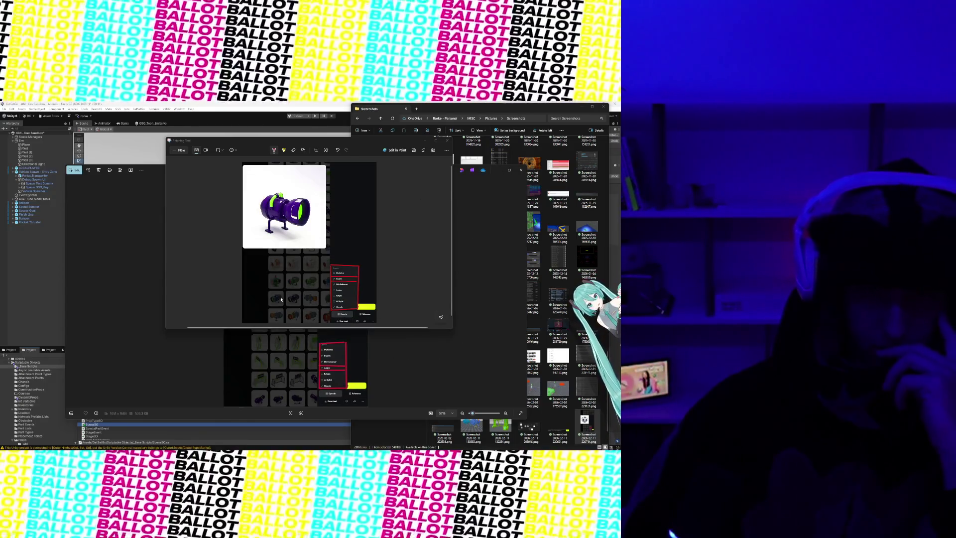
left_click(447, 141)
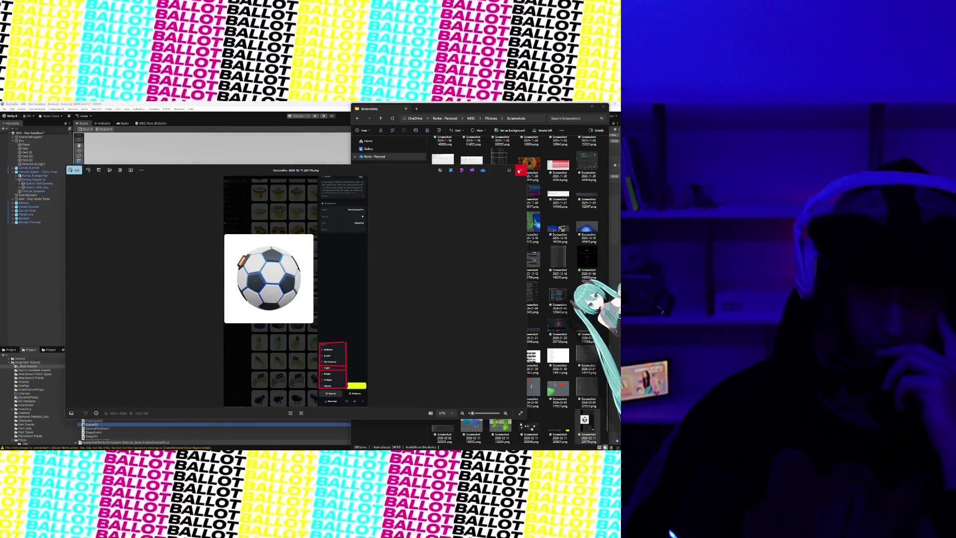
left_click(520, 171)
mouse_move(373, 448)
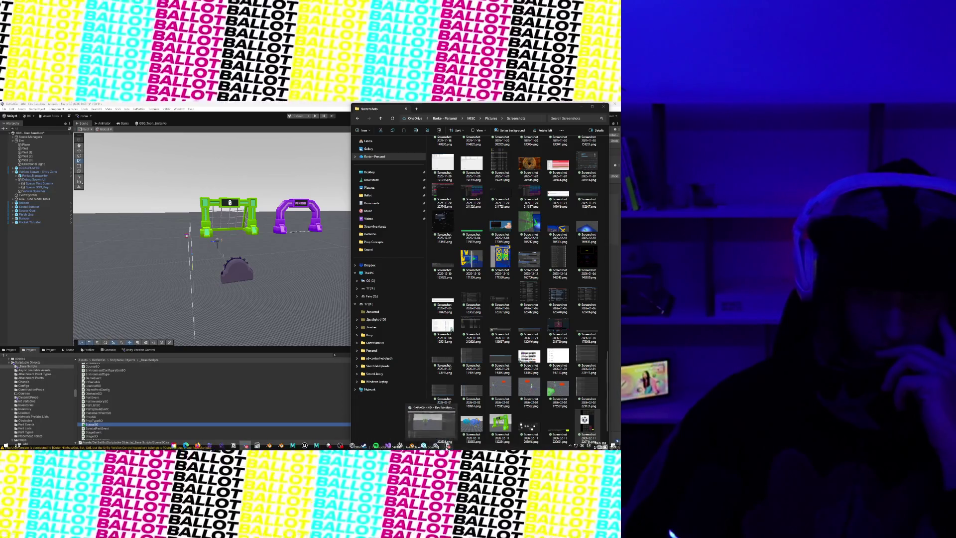
left_click(439, 444)
- Scroll through the GSG Concept Pipeline page, then minimize the Notion window
scroll(328, 321, "down", 10)
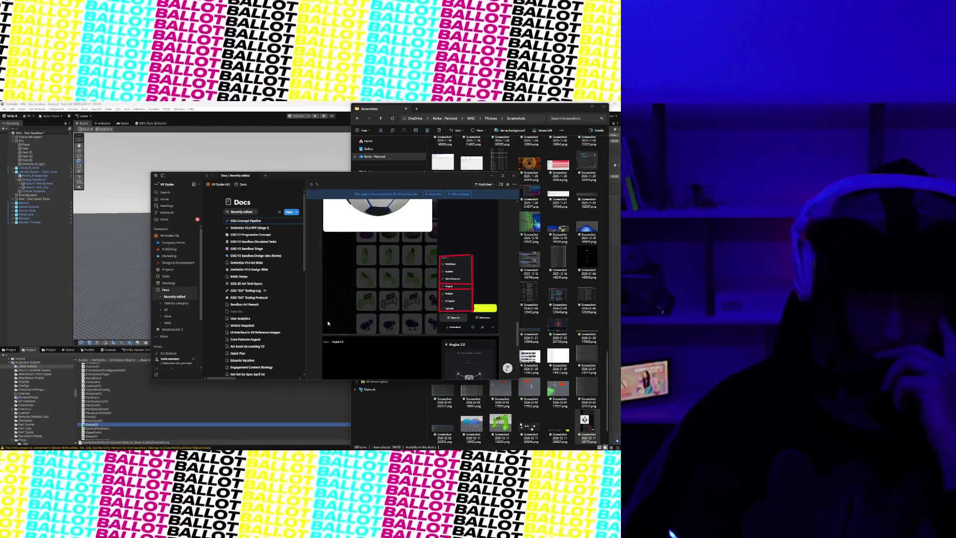
scroll(328, 323, "down", 3)
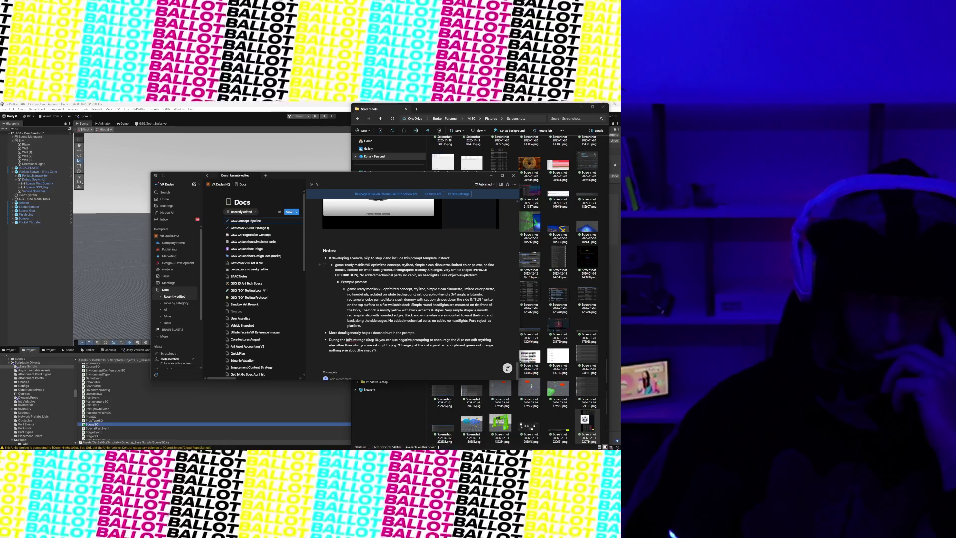
scroll(417, 263, "up", 15)
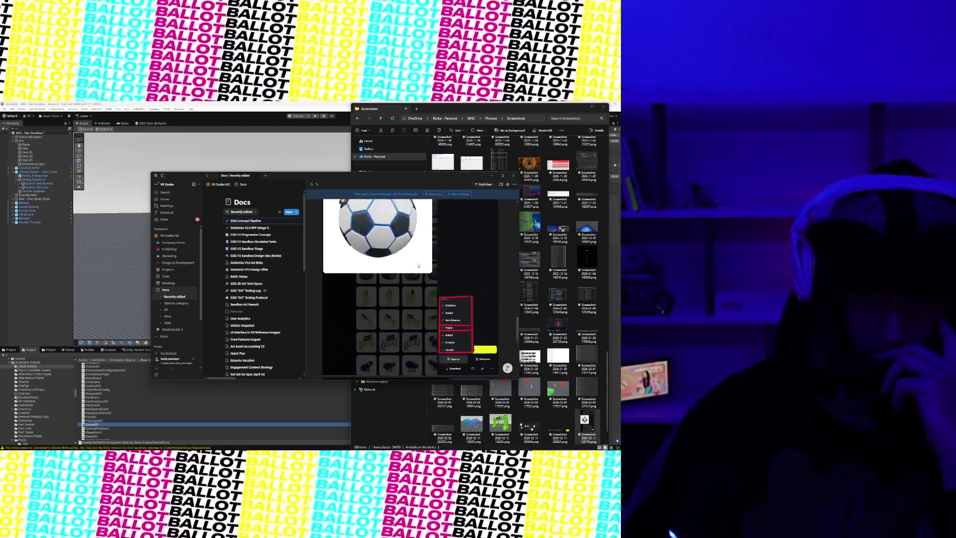
left_click(492, 176)
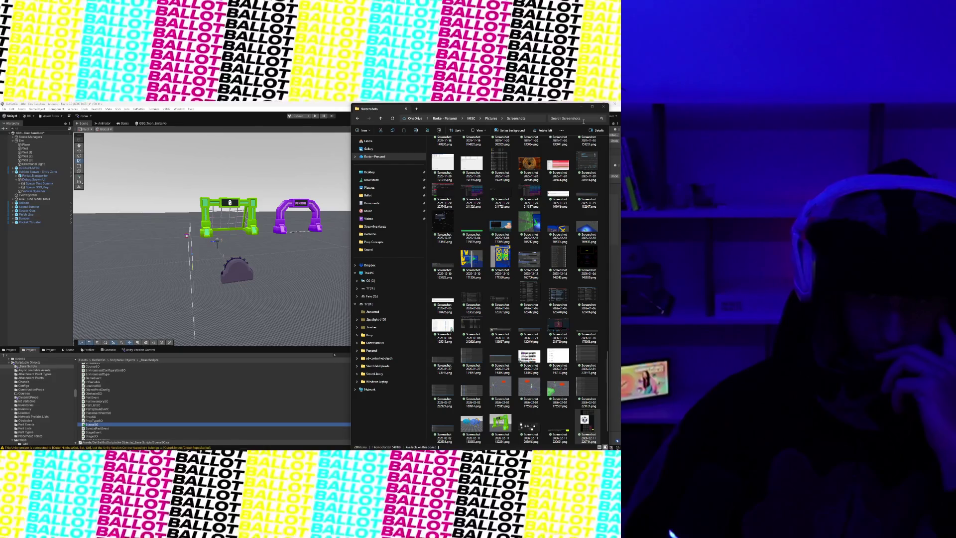
- Close File Explorer and orbit and zoom the Unity scene toward the goal and FINISH arch
left_click(605, 106)
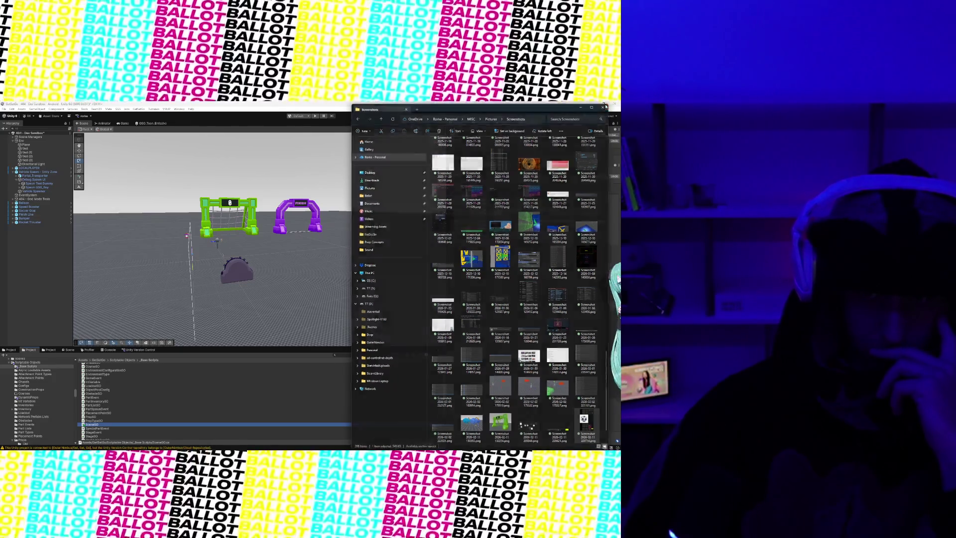
scroll(284, 252, "down", 3)
scroll(284, 250, "up", 5)
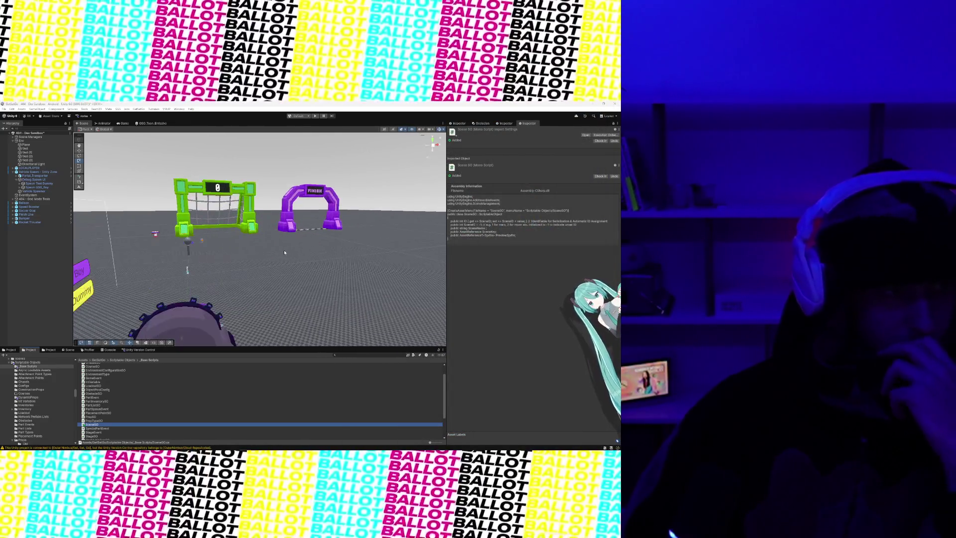
mouse_move(249, 276)
left_mouse_down()
mouse_move(228, 267)
mouse_move(290, 253)
left_mouse_up()
scroll(291, 253, "down", 5)
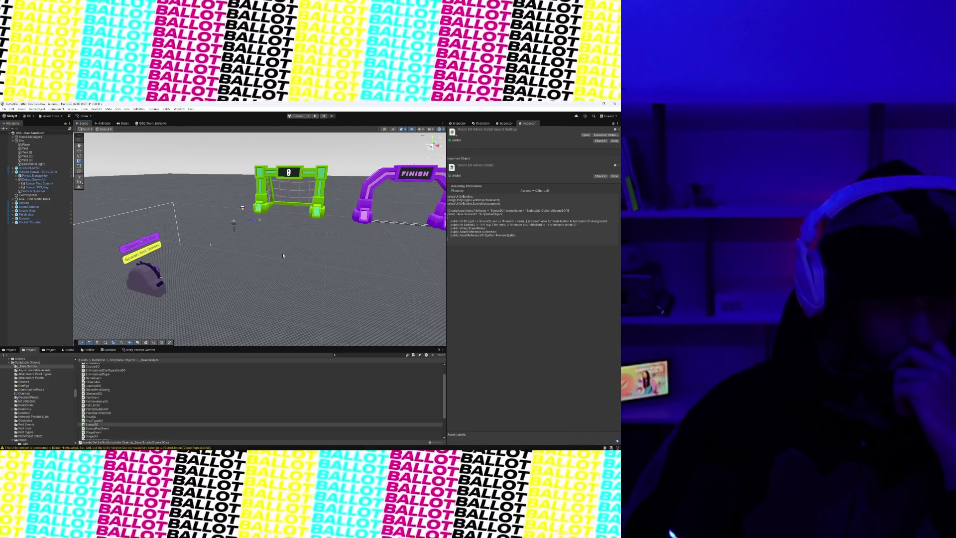
scroll(283, 255, "down", 2)
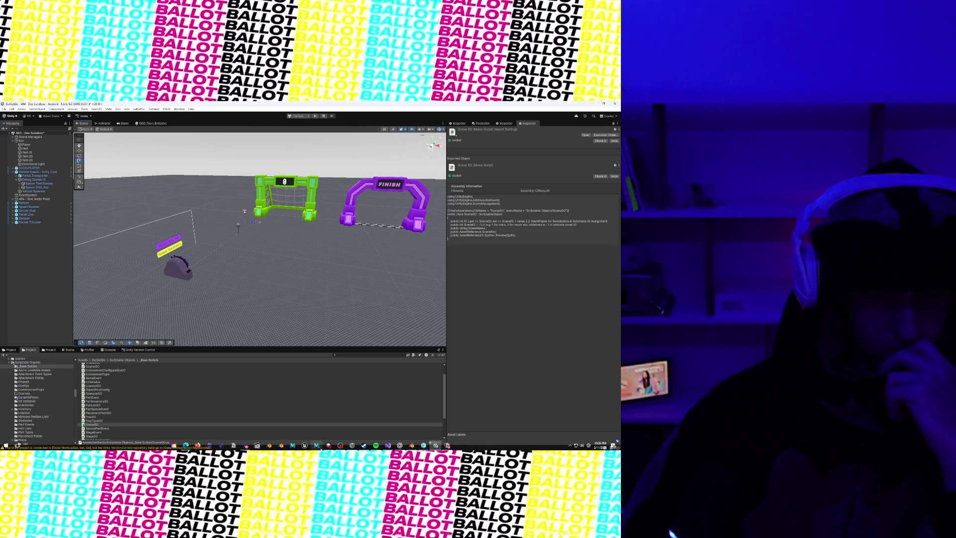
left_click(321, 446)
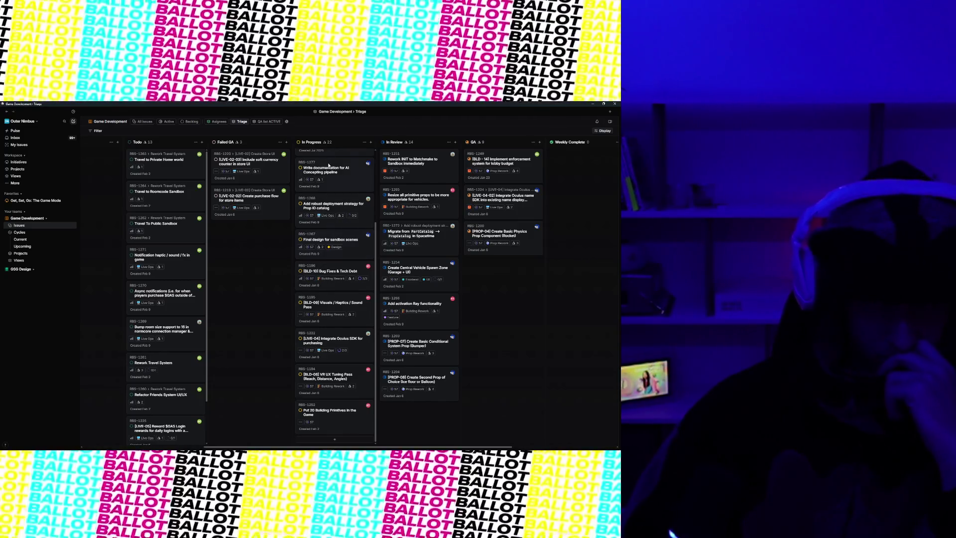
- Move the AI Concepting pipeline documentation and Create SceneSO cards from In Progress to In Review
left_click_drag(379, 210, 399, 264)
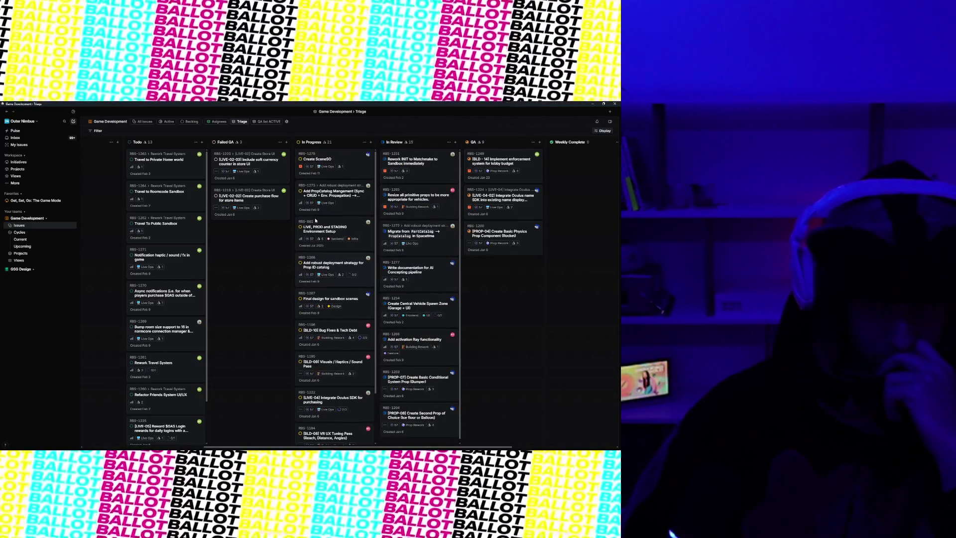
left_click_drag(328, 159, 411, 192)
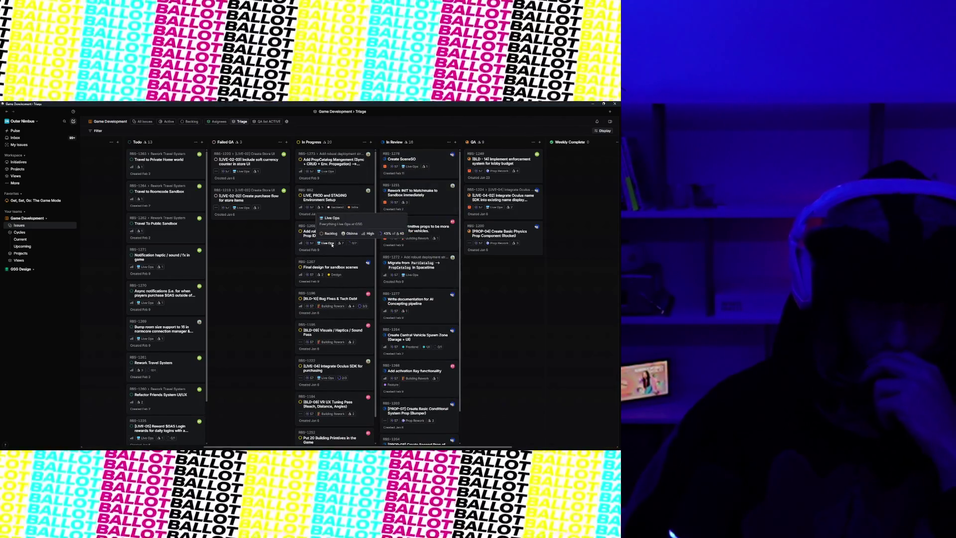
scroll(330, 299, "down", 1)
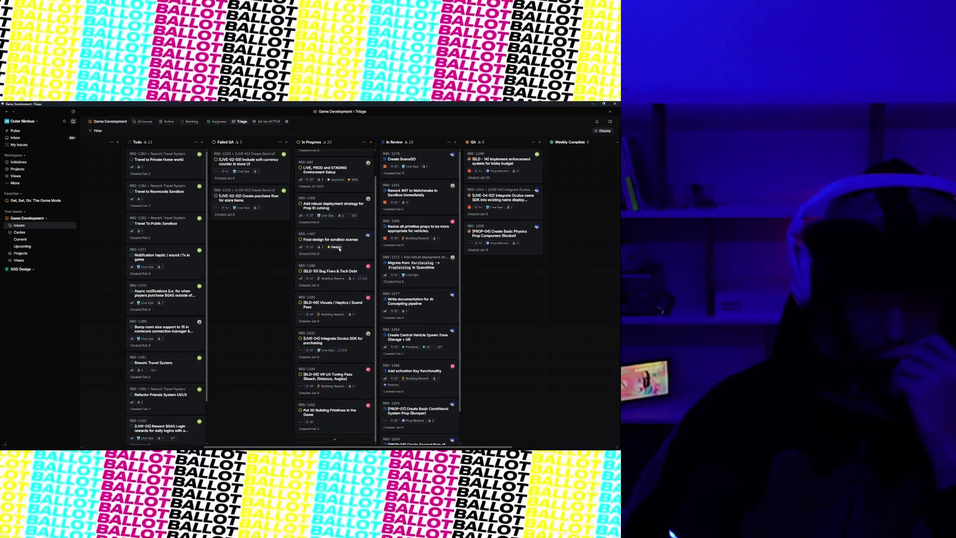
left_click(333, 451)
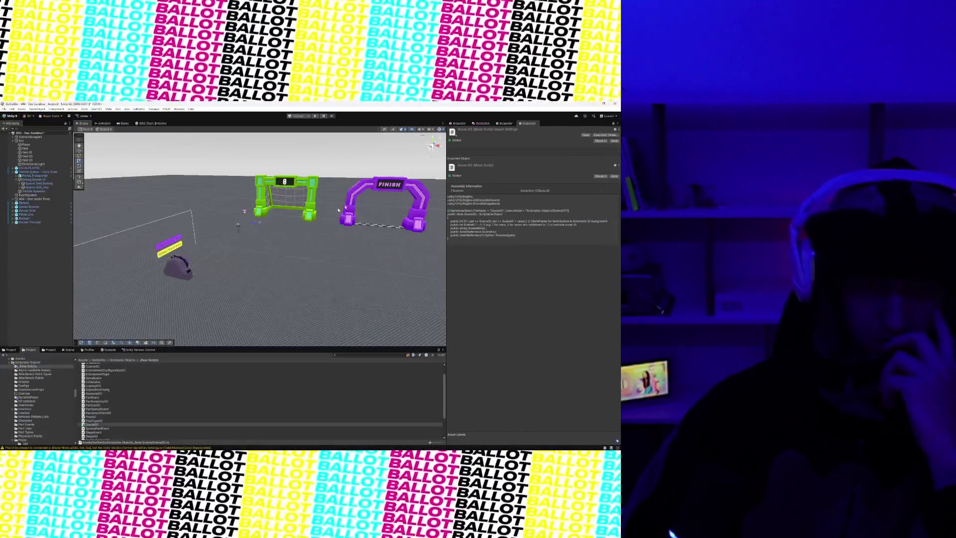
scroll(235, 251, "down", 2)
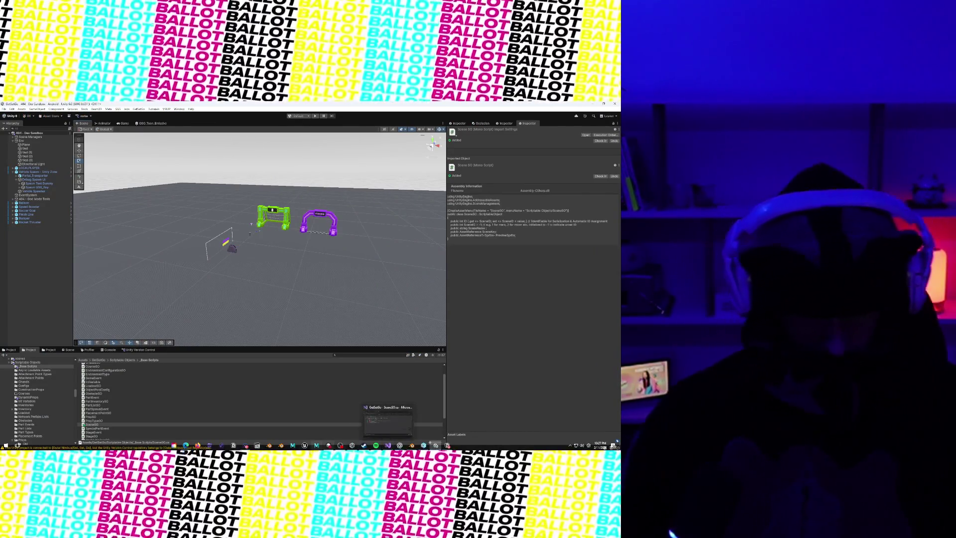
mouse_move(349, 448)
mouse_move(186, 445)
mouse_move(206, 431)
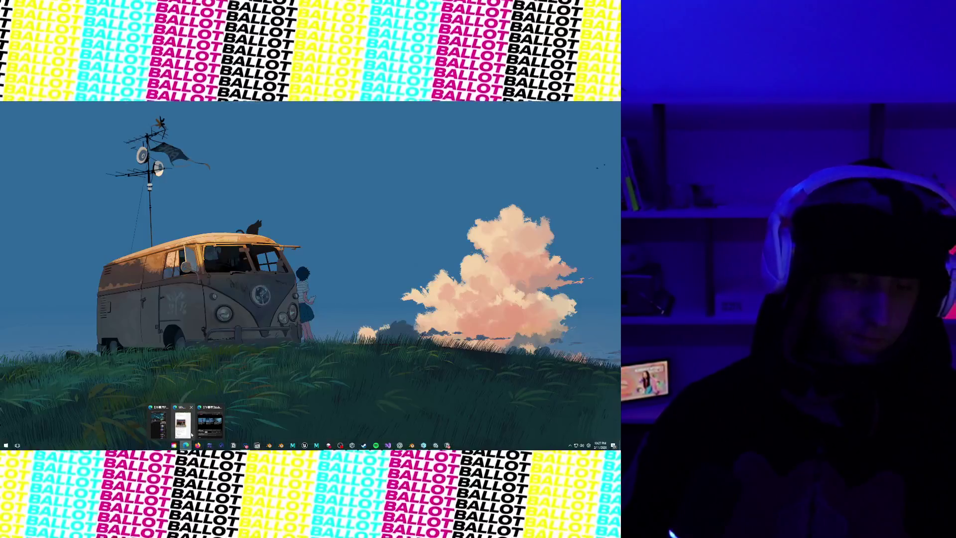